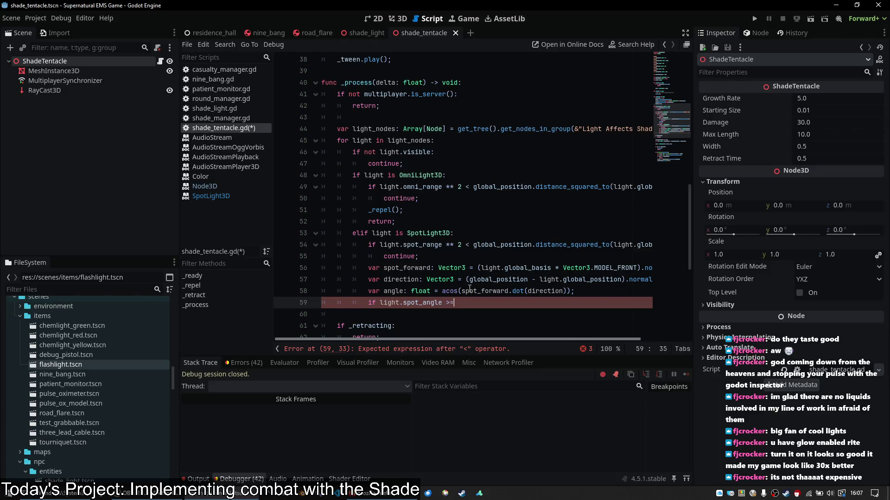
Finish the SpotLight3D branch with `if light.spot_angle < angle: continue`, then `_repel()` and return
{"action": "type", "text": " angle:"}
{"action": "key", "text": "Return"}
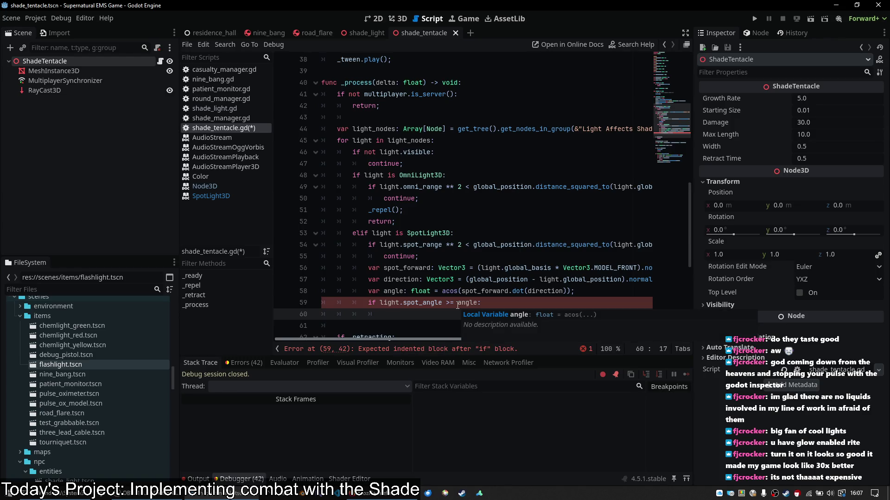
{"action": "left_click", "coordinate": [451, 304]}
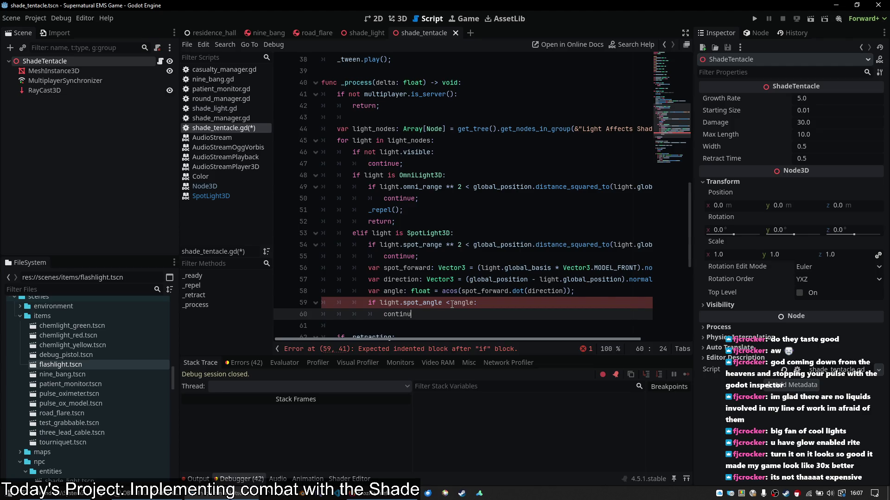
{"action": "type", "text": "e;"}
{"action": "key", "text": "Return"}
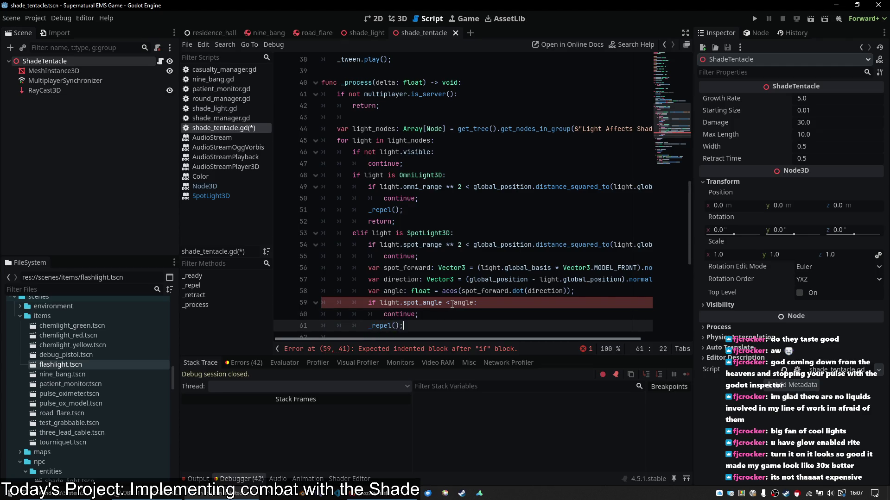
{"action": "key", "text": "Return"}
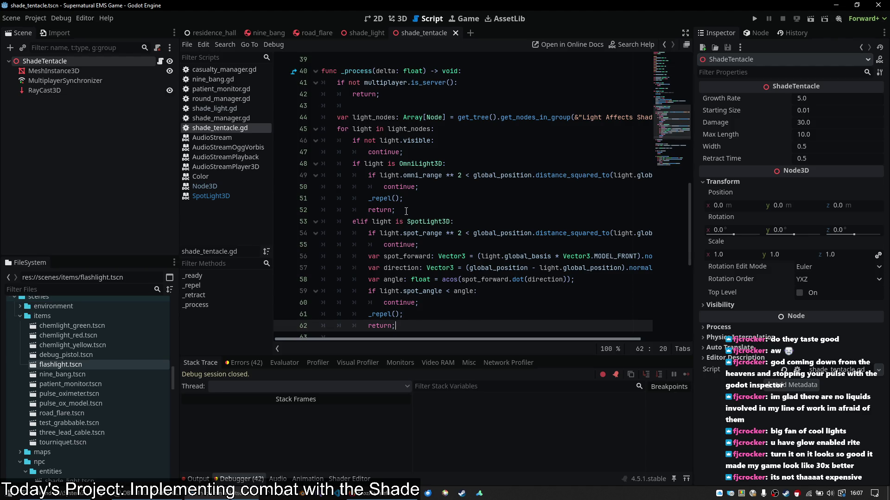
Run the project, host a lobby, ready up and walk through the brick corridor into the courtyard
{"action": "left_click", "coordinate": [493, 140]}
{"action": "left_click", "coordinate": [753, 19]}
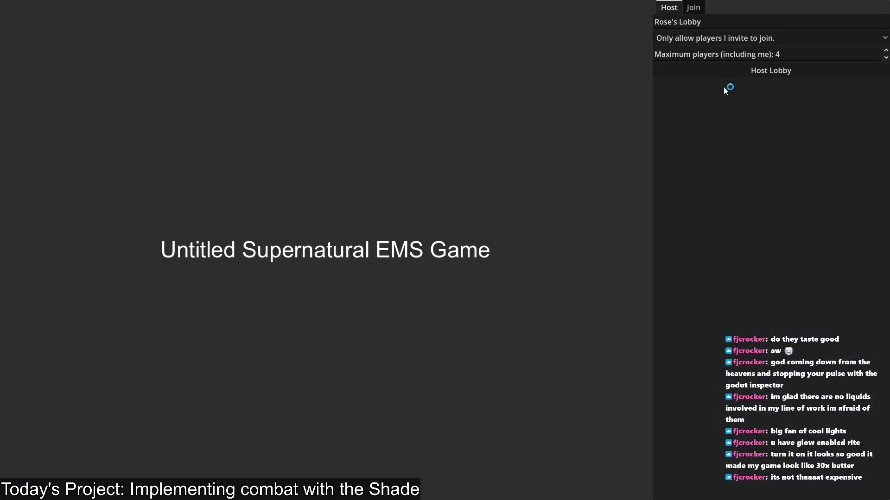
{"action": "left_click", "coordinate": [757, 74]}
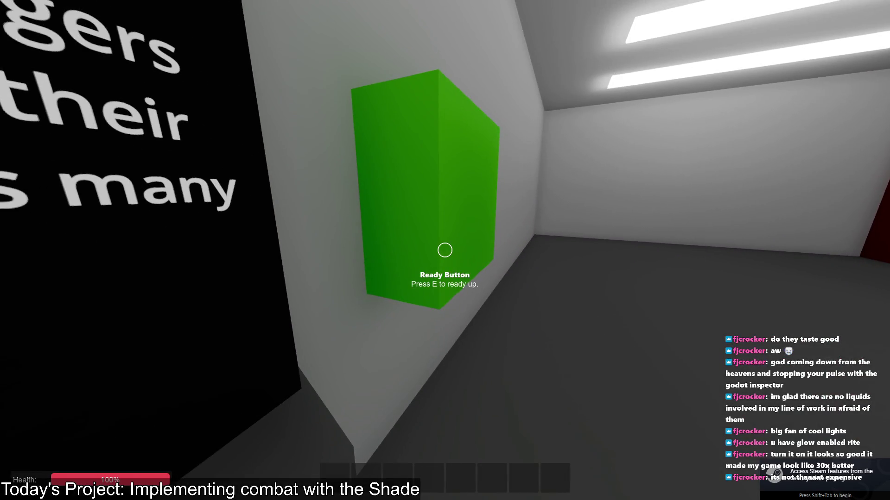
{"action": "key", "text": "e"}
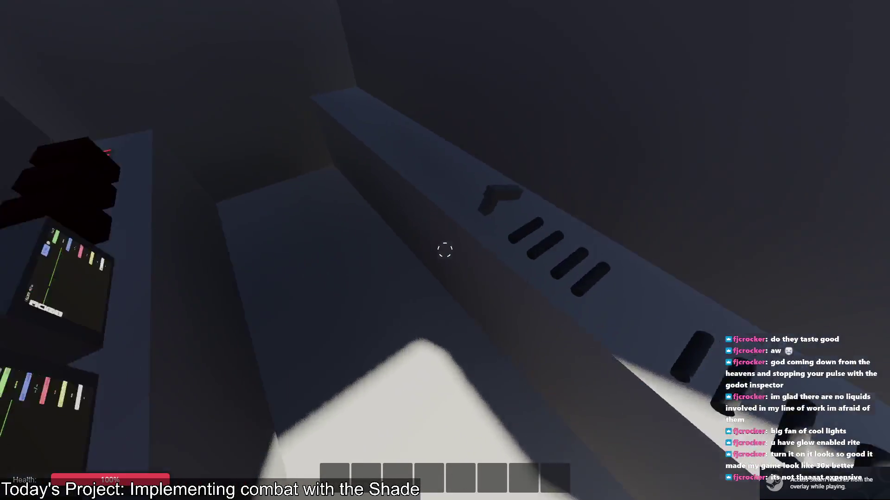
{"action": "key", "text": "w"}
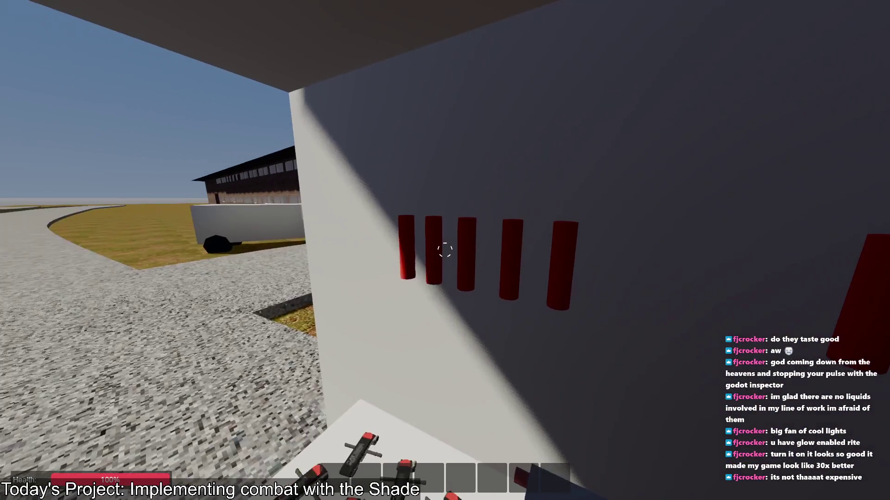
{"action": "key", "text": "a"}
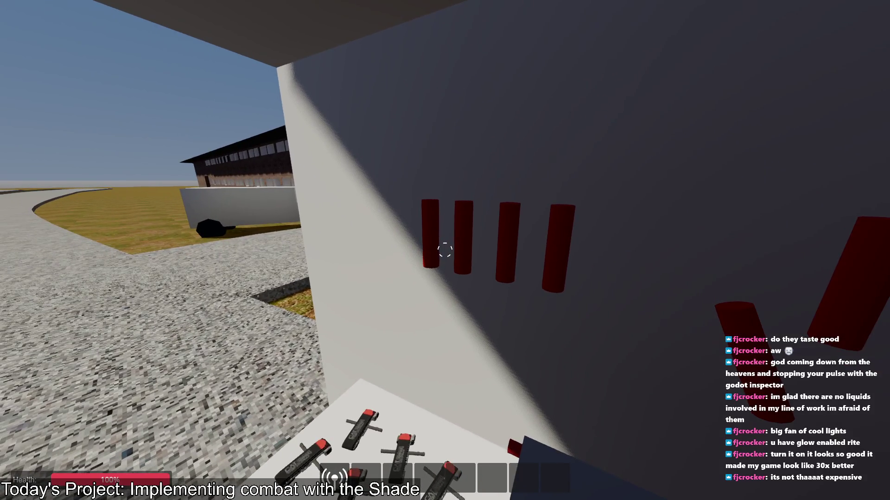
{"action": "key", "text": "w"}
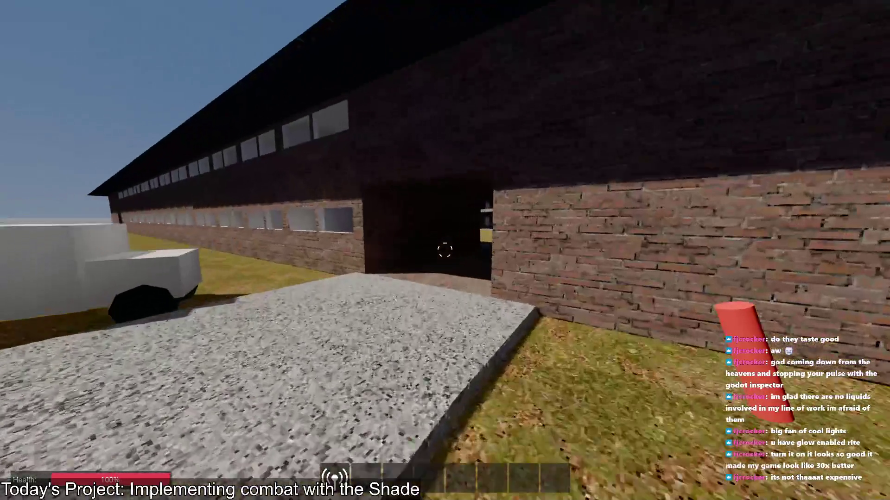
{"action": "key", "text": "w"}
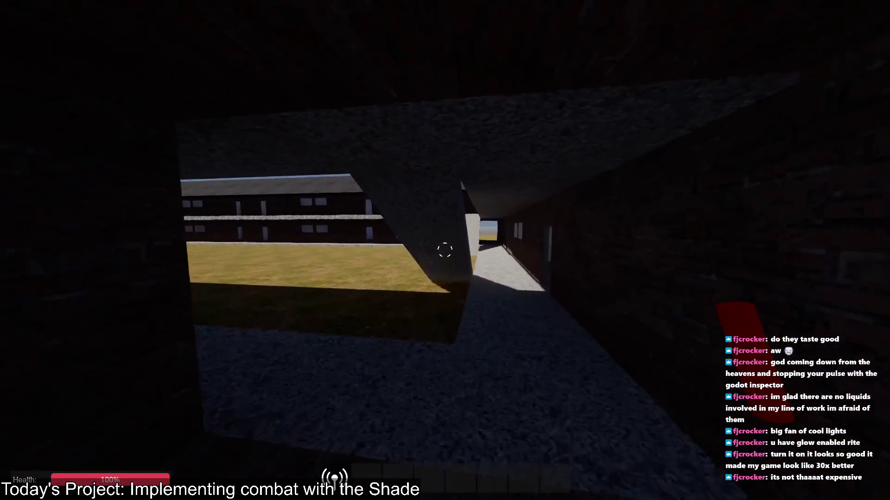
{"action": "key", "text": "w"}
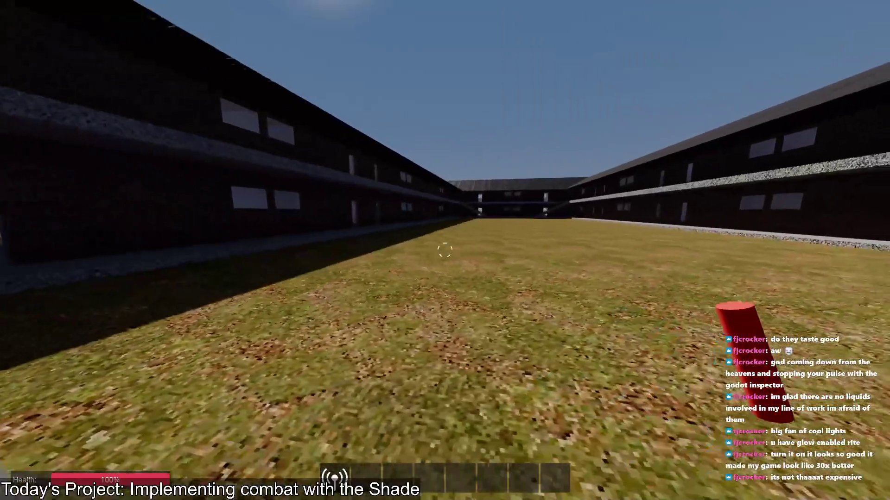
{"action": "key", "text": "w"}
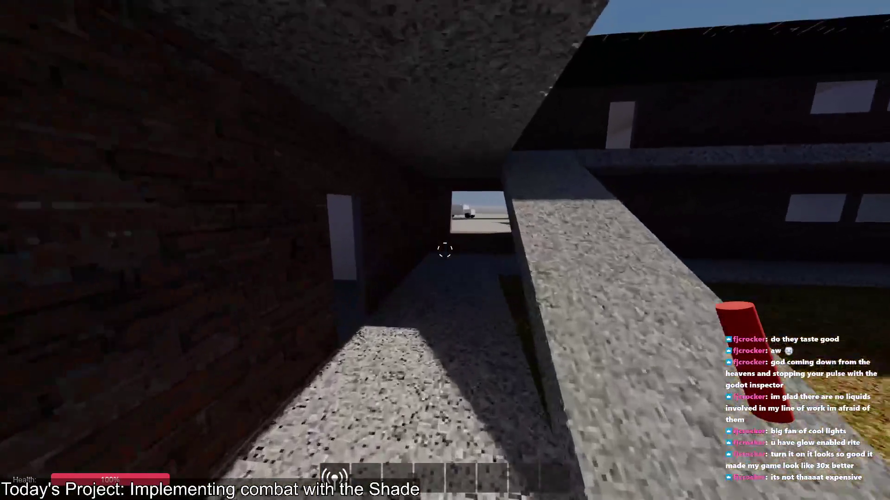
Back in the editor, open chemlight_red.tscn and relaunch the game
{"action": "key", "text": "alt+Tab"}
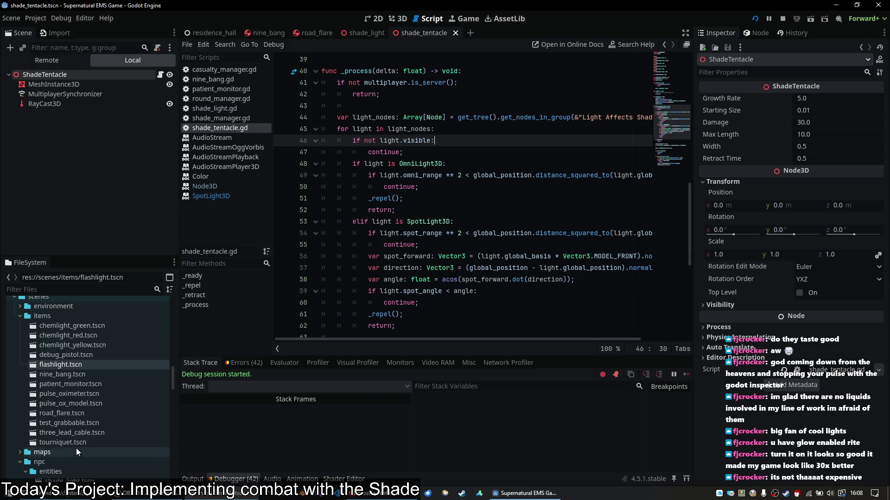
{"action": "double_click", "coordinate": [80, 336]}
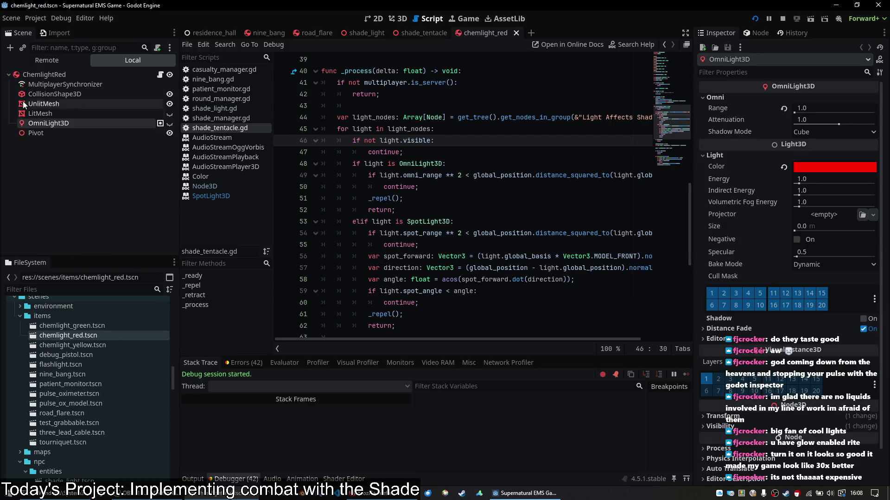
{"action": "left_click", "coordinate": [754, 19]}
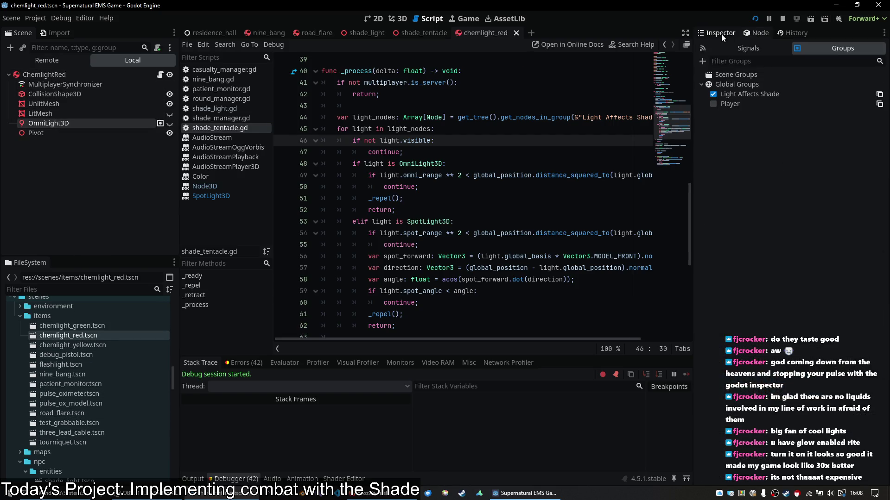
Walk out onto the road to inspect the truck's wall of chemlights and road flares
{"action": "key", "text": "w"}
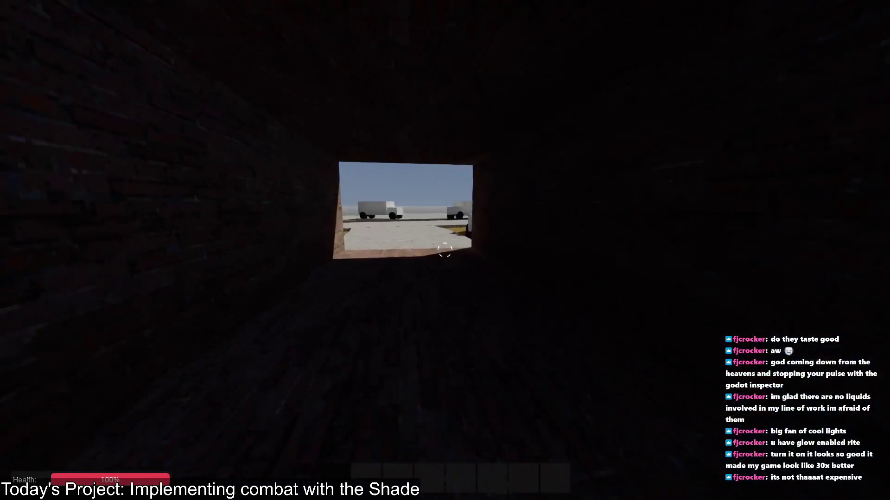
{"action": "key", "text": "w"}
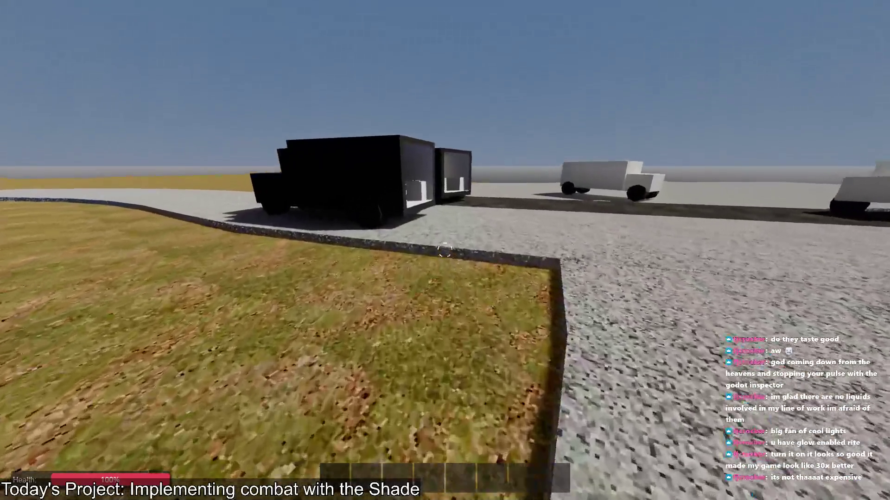
{"action": "key", "text": "s"}
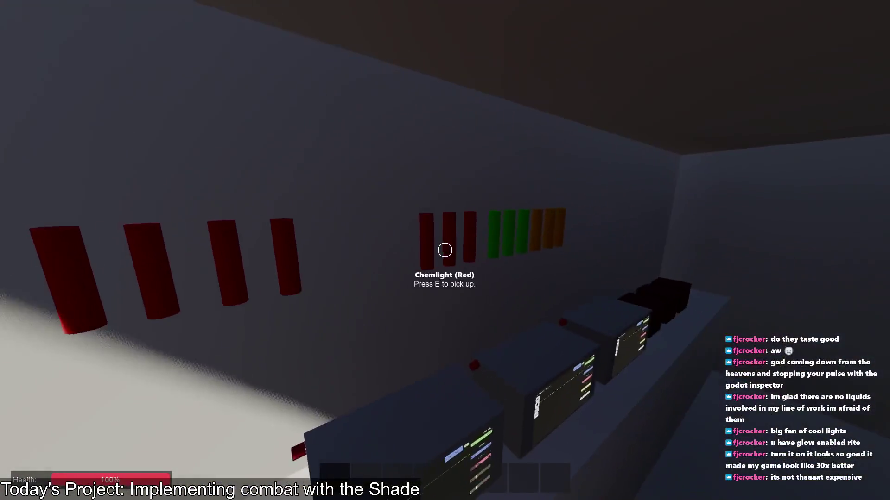
{"action": "key", "text": "w"}
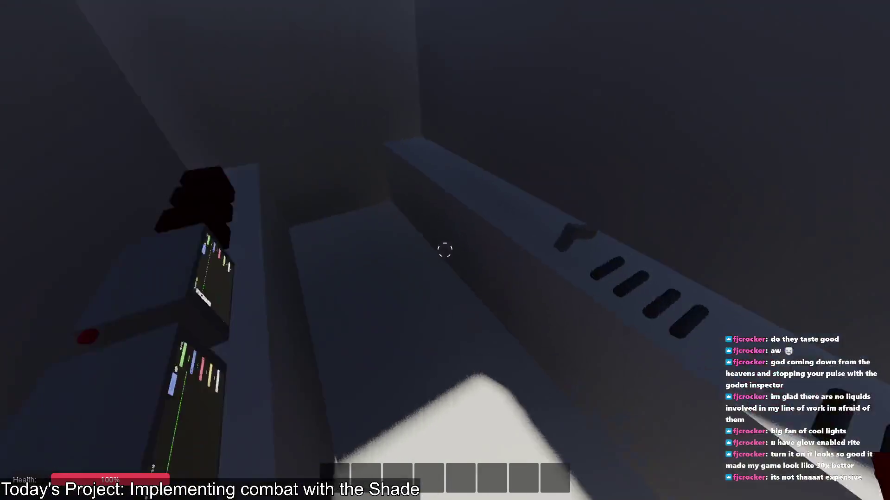
{"action": "key", "text": "s"}
{"action": "key", "text": "s"}
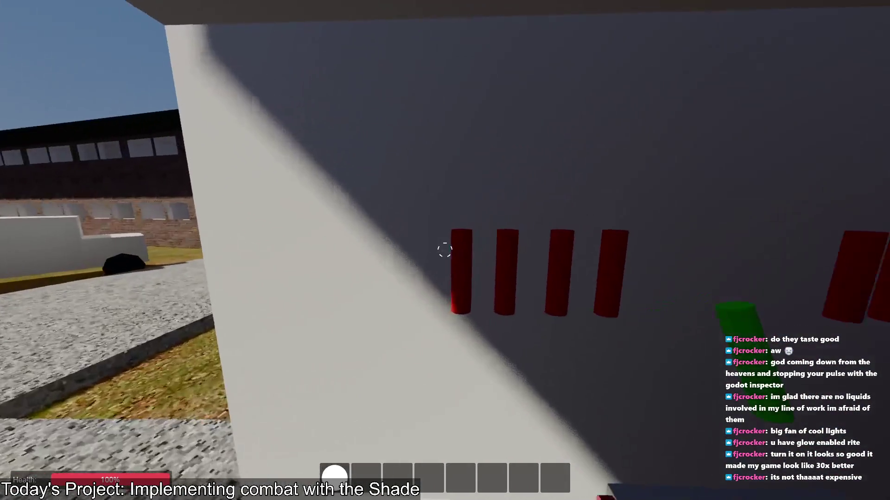
{"action": "key", "text": "e"}
Walk through the brick building, across the courtyard and along the ledge into the dark room
{"action": "key", "text": "w"}
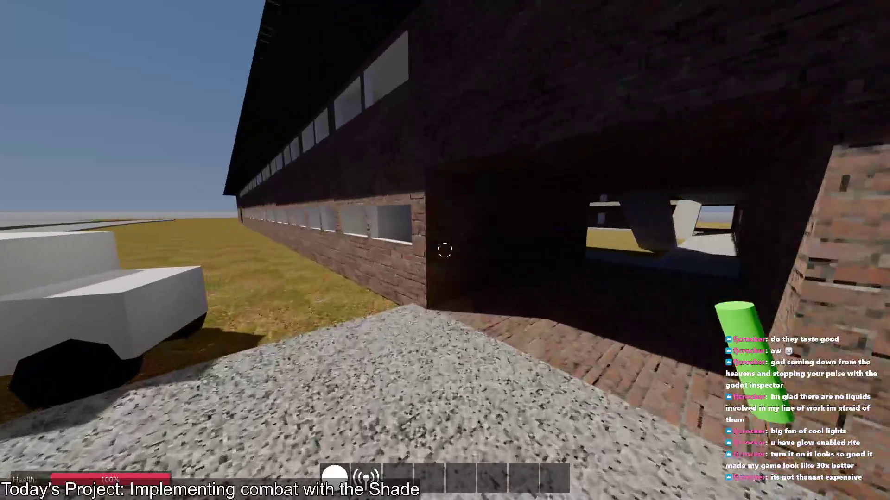
{"action": "key", "text": "w"}
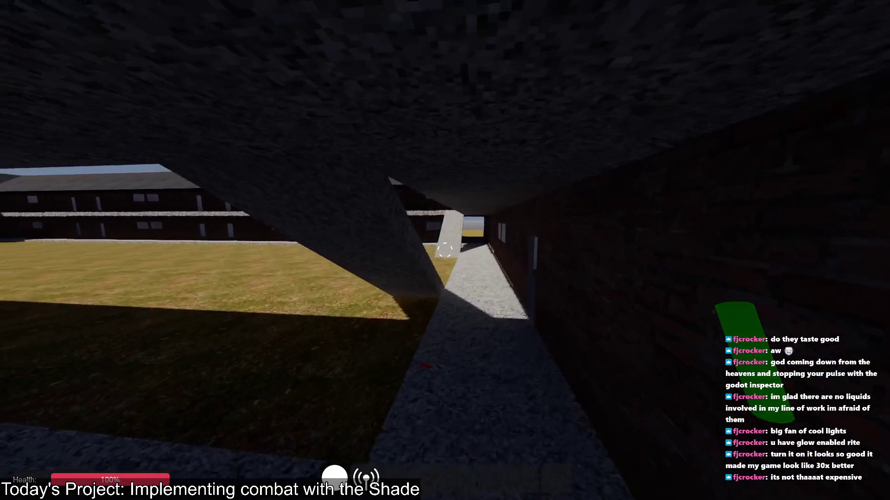
{"action": "key", "text": "w"}
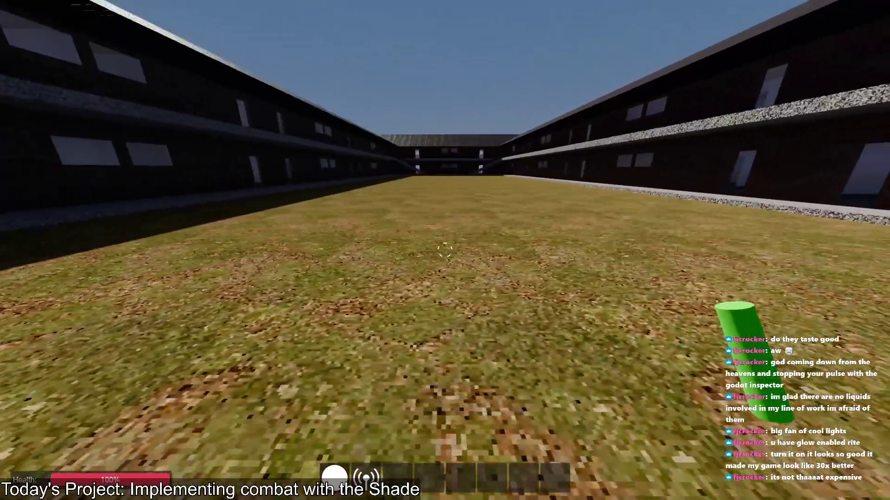
{"action": "key", "text": "w"}
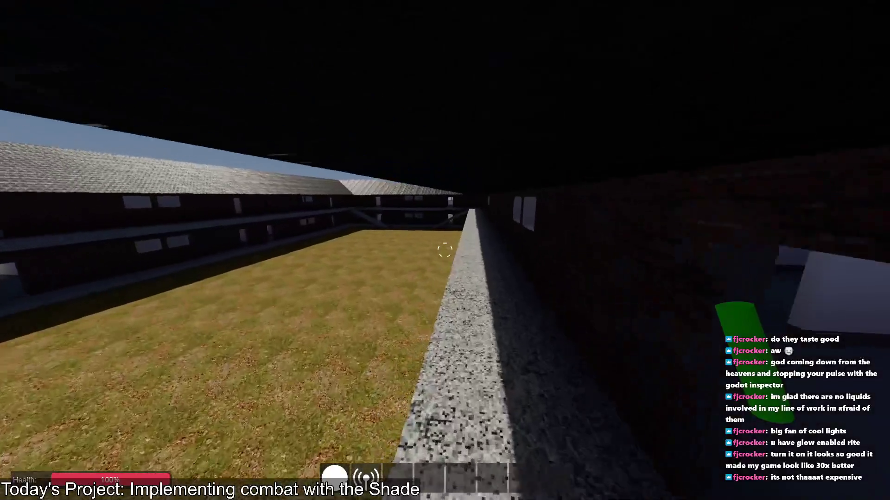
{"action": "key", "text": "w"}
{"action": "key", "text": "w"}
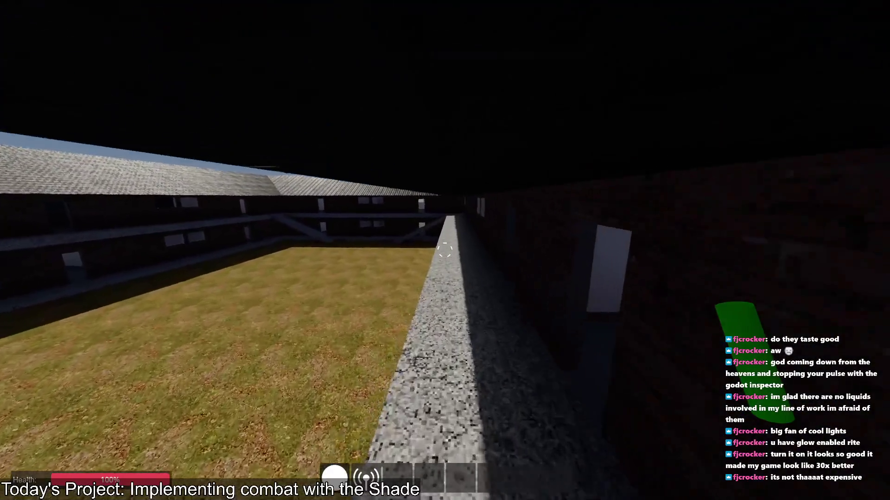
{"action": "key", "text": "w"}
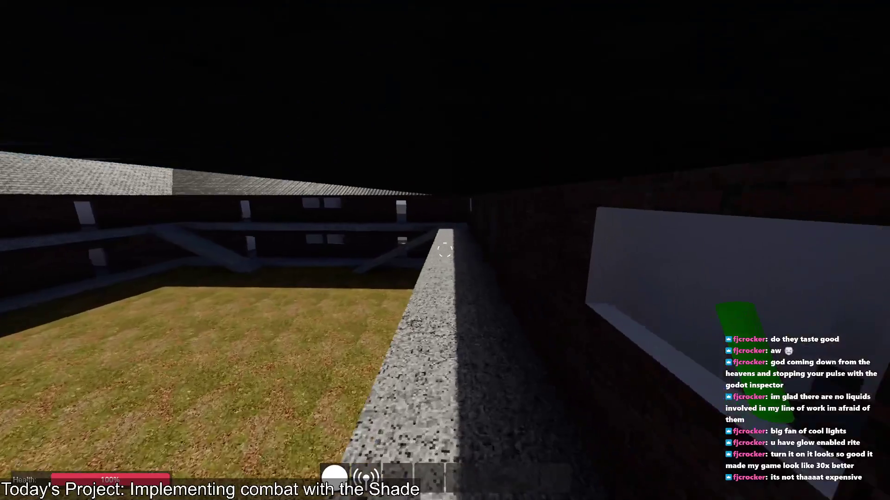
{"action": "key", "text": "w"}
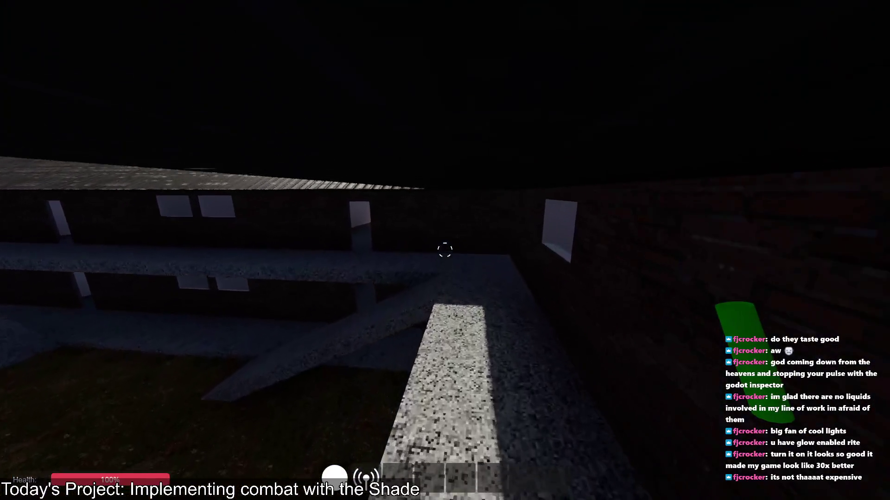
{"action": "key", "text": "w"}
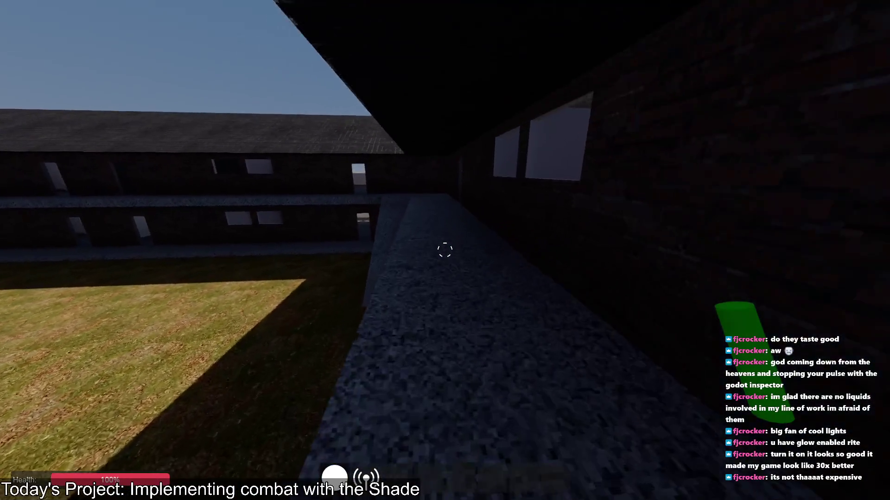
{"action": "key", "text": "w"}
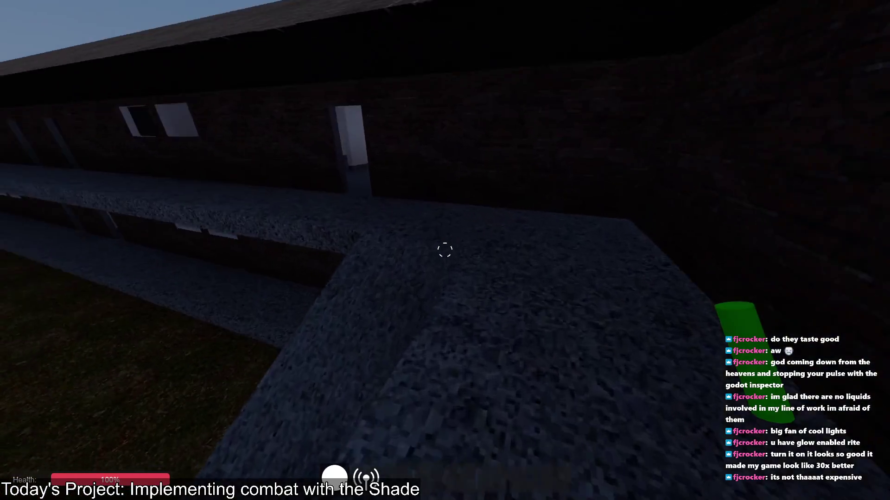
{"action": "key", "text": "w"}
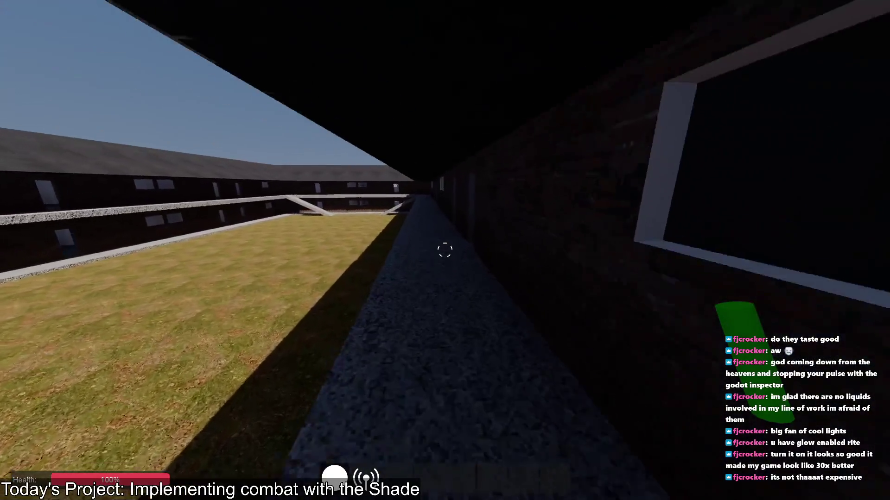
{"action": "key", "text": "w"}
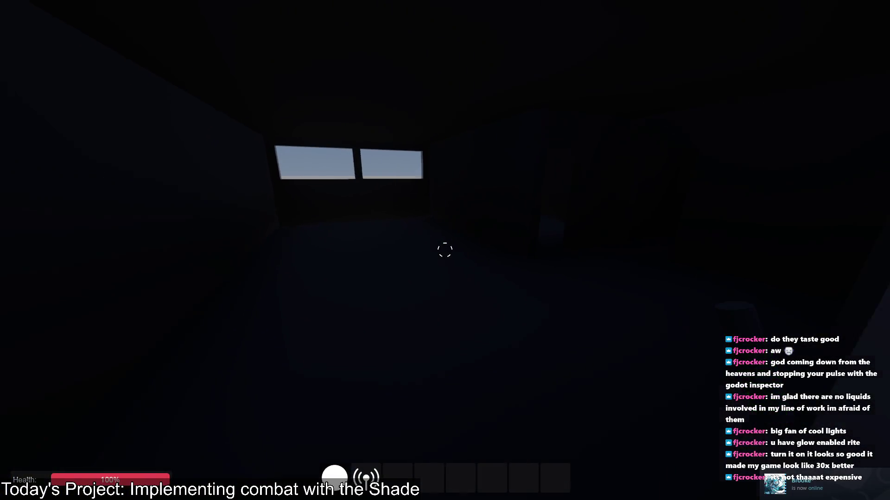
{"action": "key", "text": "w"}
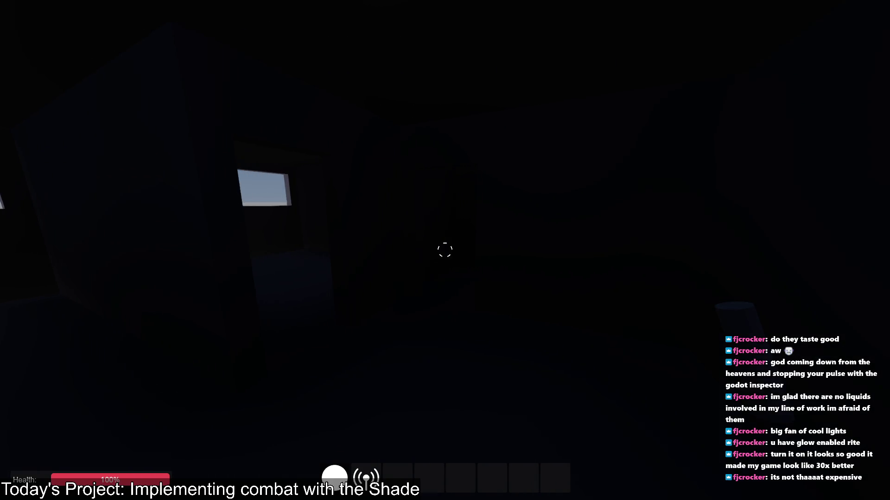
Check the debugger Errors list in the editor, return to the game, then switch to Firefox
{"action": "key", "text": "alt+Tab"}
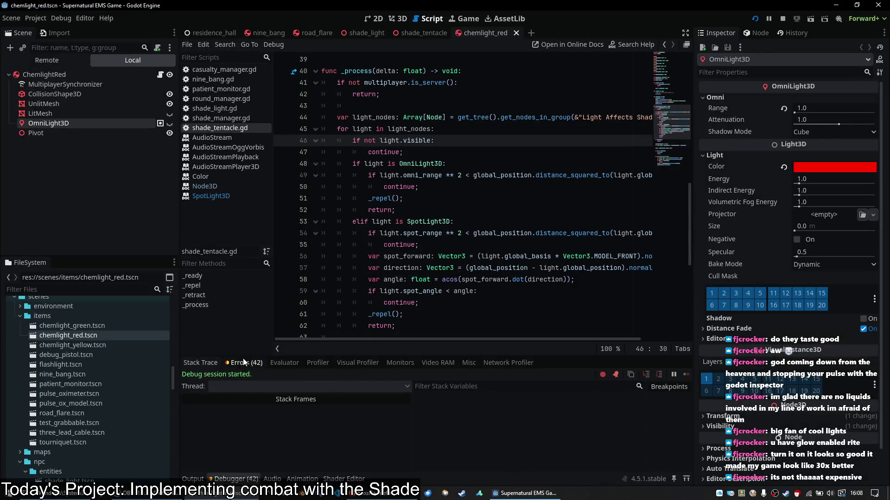
{"action": "left_click", "coordinate": [244, 361]}
{"action": "key", "text": "alt+Tab"}
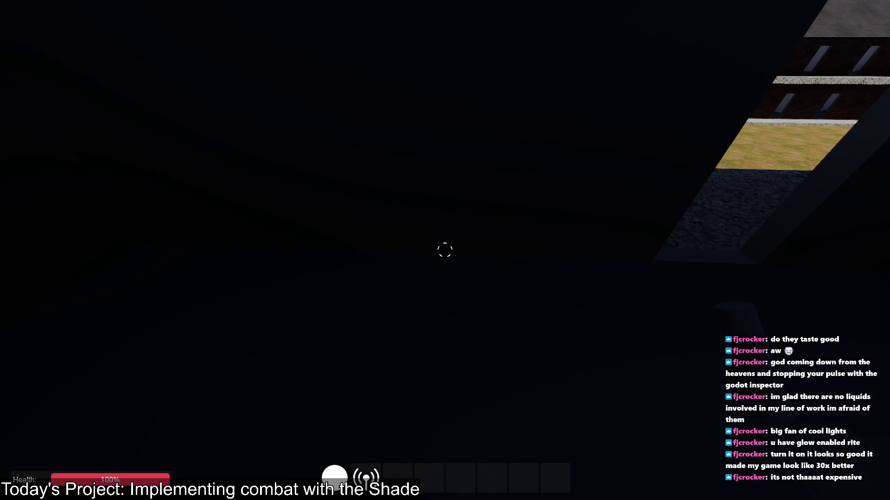
{"action": "key", "text": "alt+Tab"}
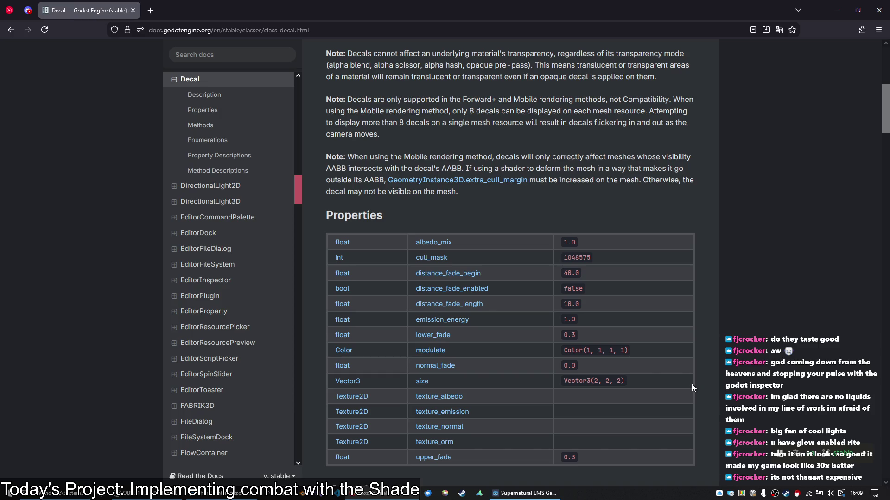
Return to the Supernatural EMS Game (DEBUG) window from the taskbar
{"action": "left_click", "coordinate": [522, 497]}
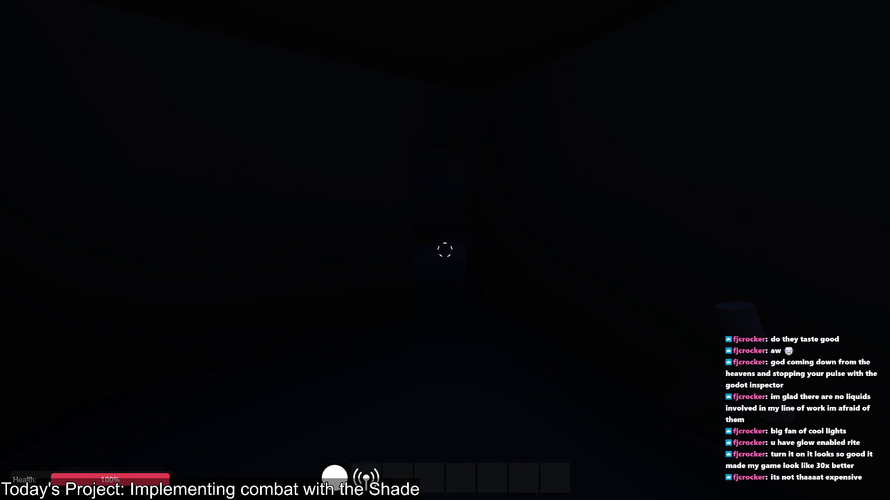
Review shade_tentacle.gd's light-checking _process code in the editor, then go back to the game
{"action": "key", "text": "alt+Tab"}
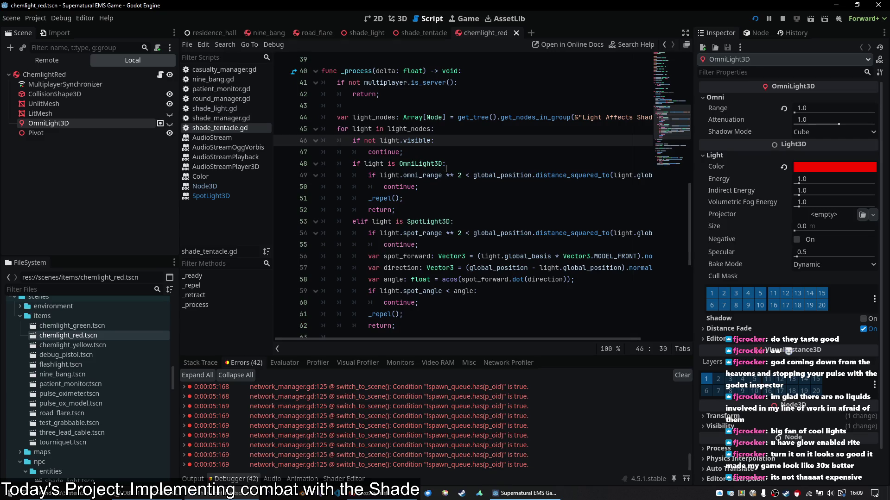
{"action": "scroll", "coordinate": [445, 168], "scroll_direction": "down", "scroll_amount": 3}
{"action": "scroll", "coordinate": [402, 261], "scroll_direction": "up", "scroll_amount": 2}
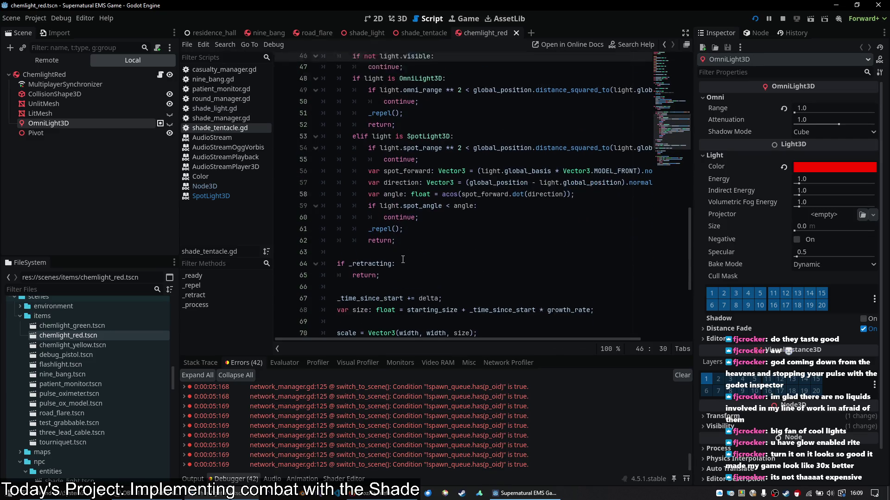
{"action": "scroll", "coordinate": [403, 260], "scroll_direction": "up", "scroll_amount": 2}
{"action": "scroll", "coordinate": [402, 260], "scroll_direction": "down", "scroll_amount": 2}
{"action": "key", "text": "alt+Tab"}
{"action": "key", "text": "alt+Tab"}
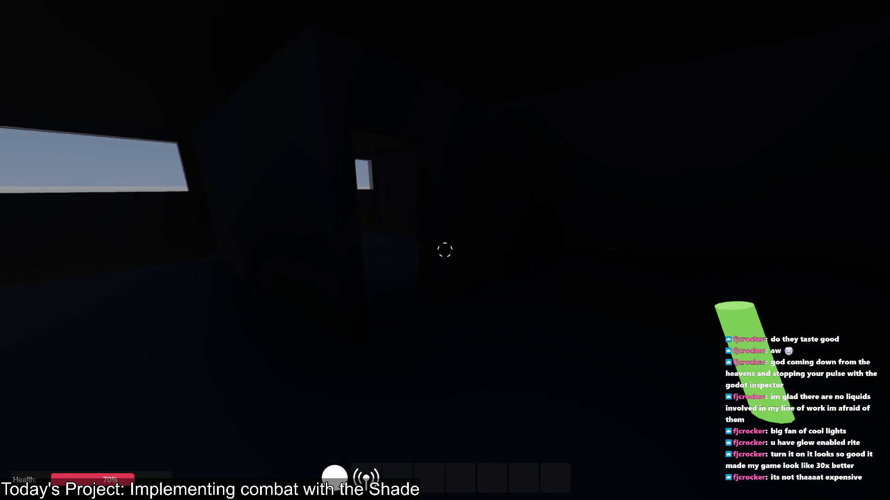
Throw the green glowstick onto the floor, then switch back to the editor
{"action": "left_click", "coordinate": [445, 250]}
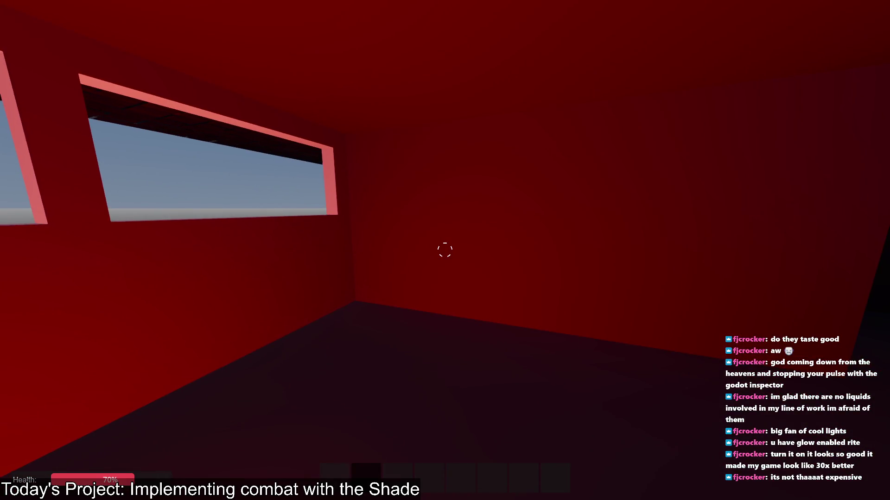
{"action": "key", "text": "alt+Tab"}
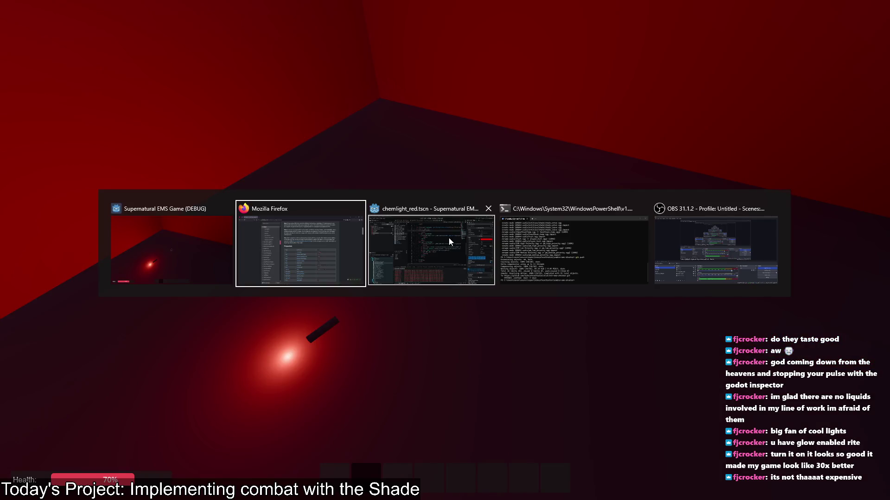
Insert a line above the light loop reading `var tip_position: Vector3 = Vector3.FORWARD *`
{"action": "left_click", "coordinate": [448, 237]}
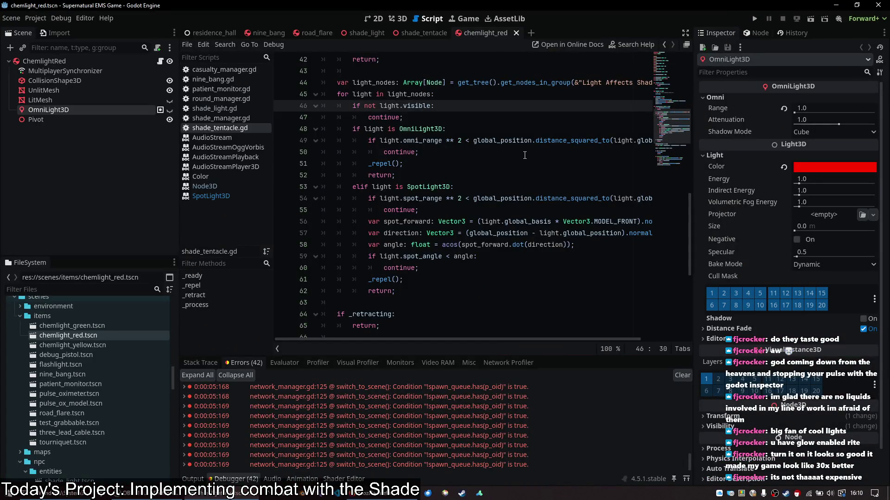
{"action": "scroll", "coordinate": [455, 202], "scroll_direction": "up", "scroll_amount": 4}
{"action": "scroll", "coordinate": [463, 167], "scroll_direction": "down", "scroll_amount": 3}
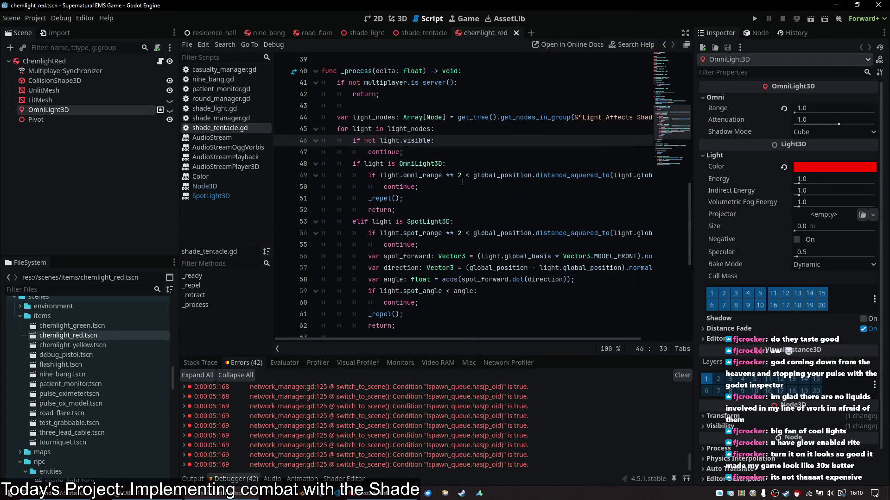
{"action": "left_click", "coordinate": [471, 131]}
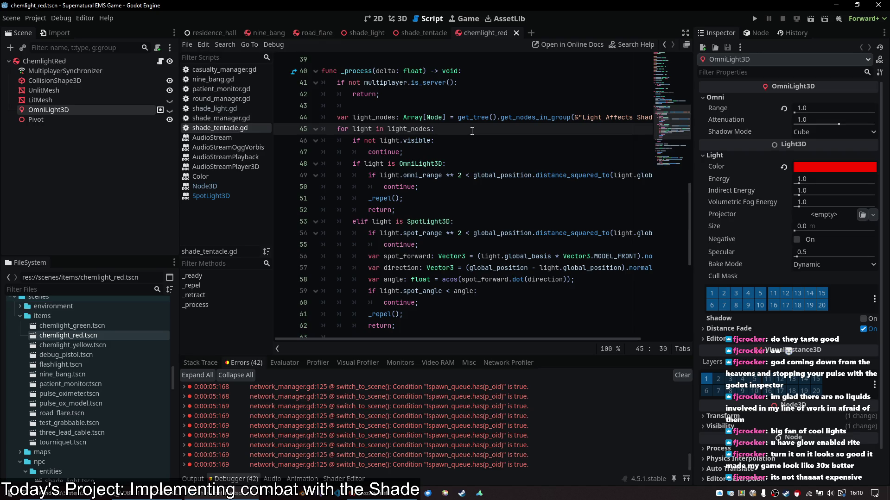
{"action": "key", "text": "ctrl+shift+Return"}
{"action": "type", "text": "var tip_position: "}
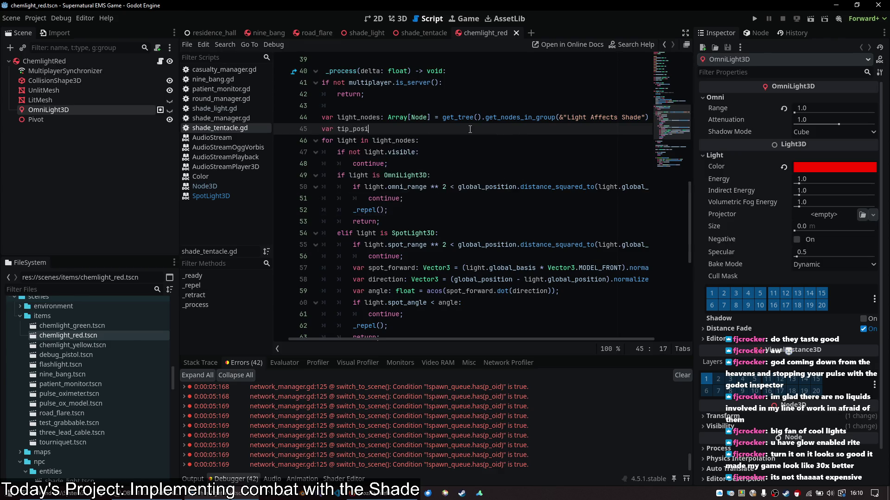
{"action": "type", "text": "Vector3 = "}
{"action": "type", "text": "Vector3.M"}
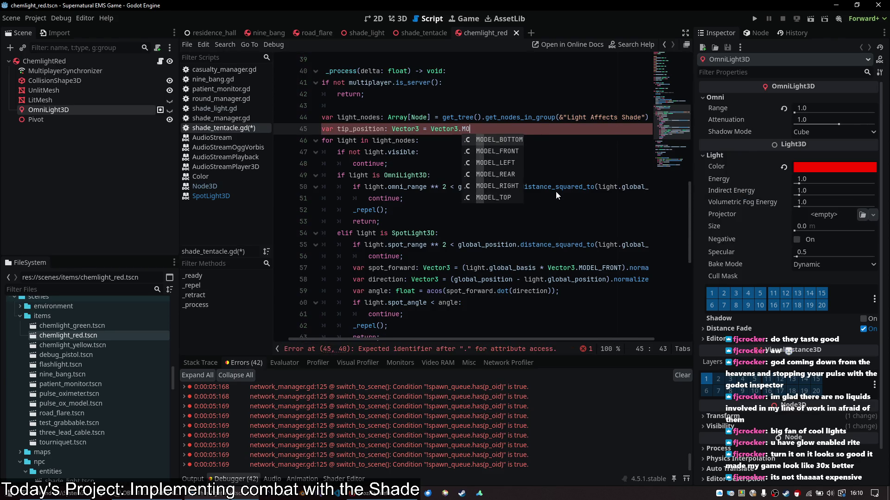
{"action": "key", "text": "BackSpace"}
{"action": "type", "text": "FOR"}
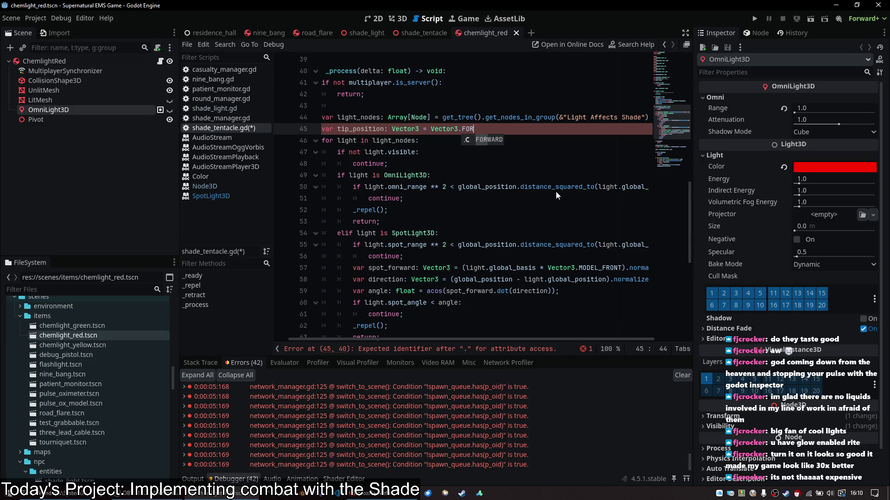
{"action": "type", "text": "WARD *"}
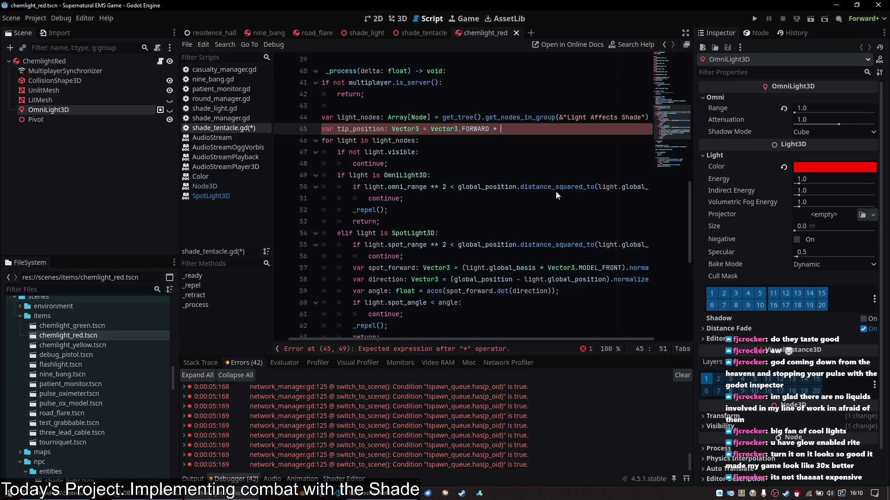
{"action": "mouse_move", "coordinate": [467, 130]}
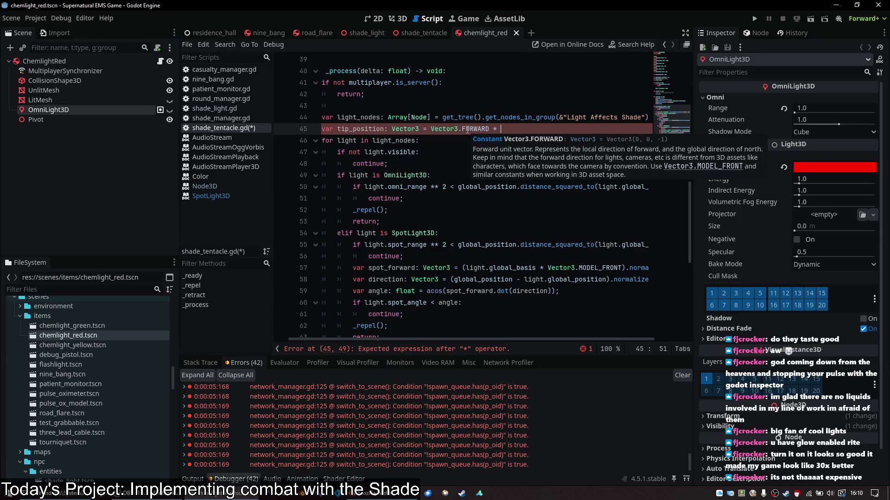
In the shade_tentacle scene, slide the tentacle along Z, undo it, and return to the script
{"action": "left_click", "coordinate": [410, 33]}
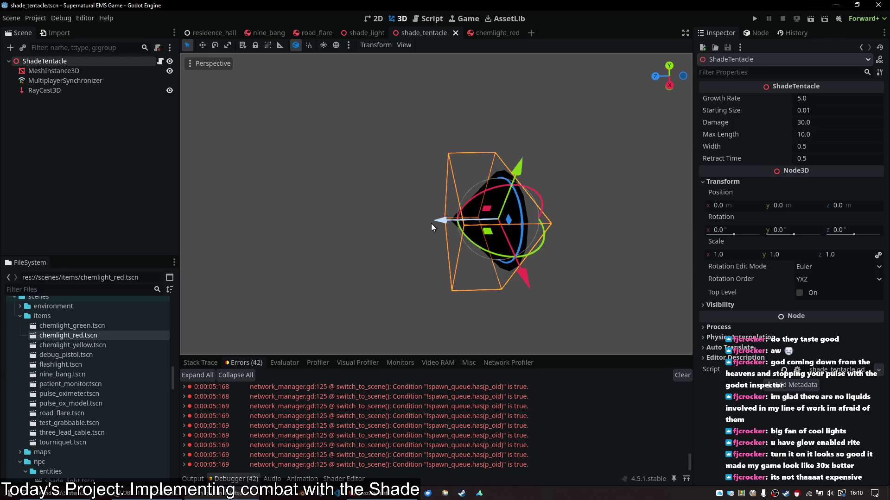
{"action": "left_click_drag", "start_coordinate": [437, 219], "coordinate": [320, 238]}
{"action": "key", "text": "ctrl+z"}
{"action": "left_click", "coordinate": [416, 22]}
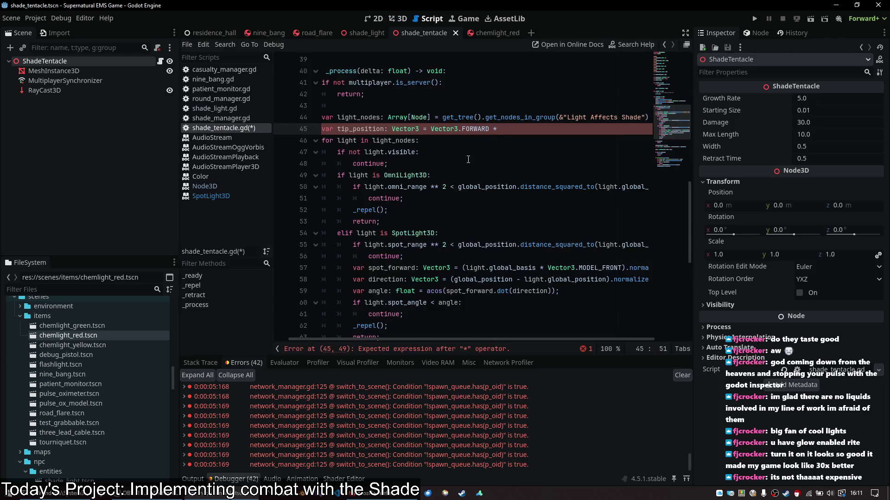
Change Vector3.FORWARD on line 45 to Vector3.MODEL_FRONT
{"action": "double_click", "coordinate": [481, 131]}
{"action": "key", "text": "BackSpace"}
{"action": "type", "text": "MODEL_FORWARD"}
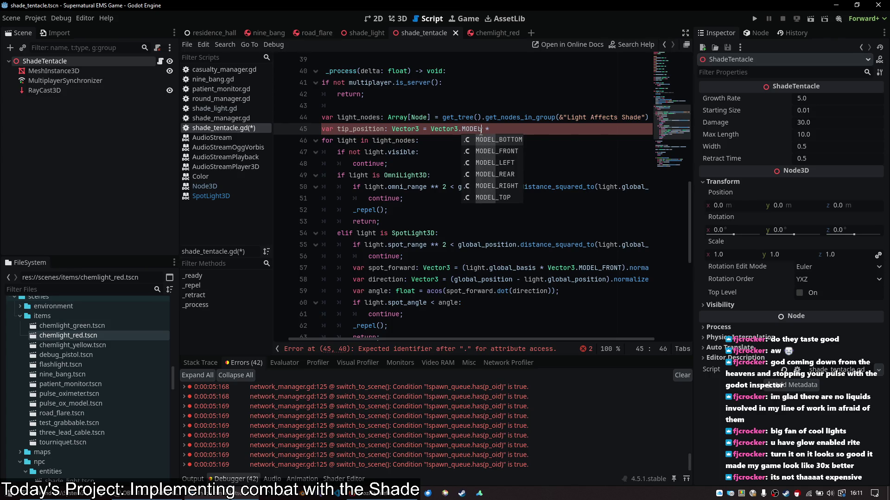
{"action": "key", "text": "BackSpace"}
{"action": "key", "text": "BackSpace"}
{"action": "key", "text": "BackSpace"}
{"action": "type", "text": "RONT"}
Complete tip_position as `global_basis * Vector3.MODEL_FRONT * size`
{"action": "key", "text": "End"}
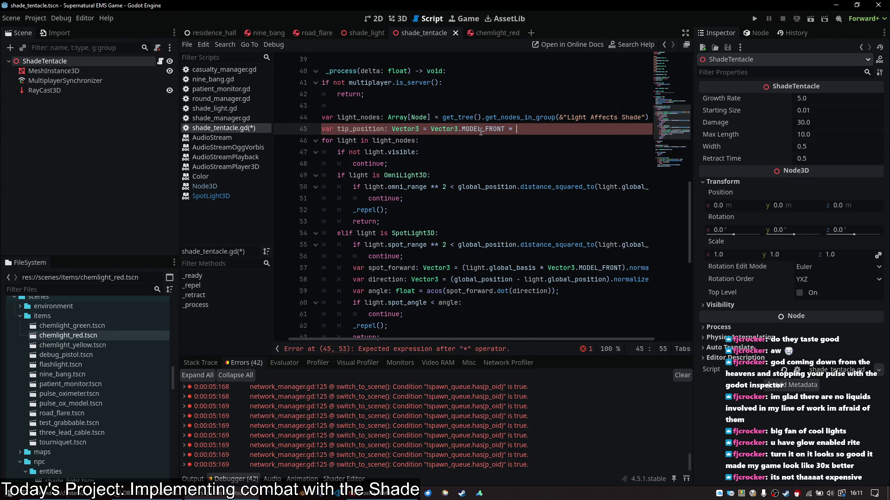
{"action": "scroll", "coordinate": [480, 132], "scroll_direction": "up", "scroll_amount": 10}
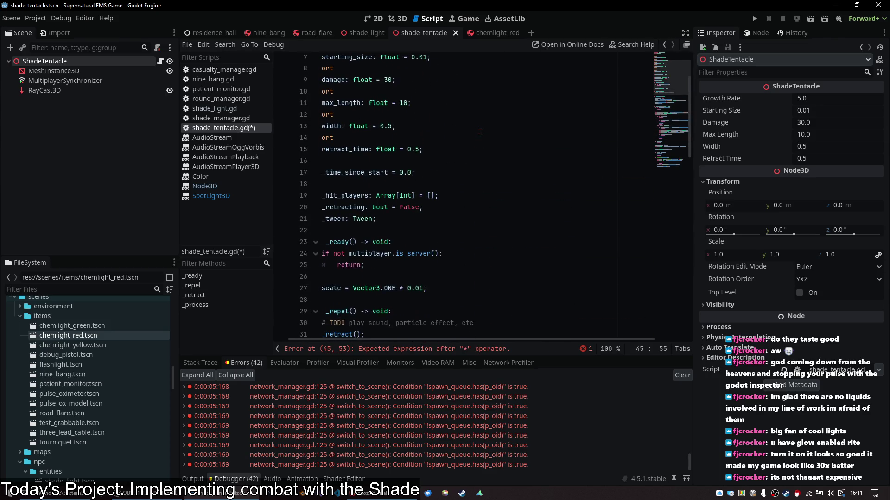
{"action": "scroll", "coordinate": [480, 132], "scroll_direction": "down", "scroll_amount": 7}
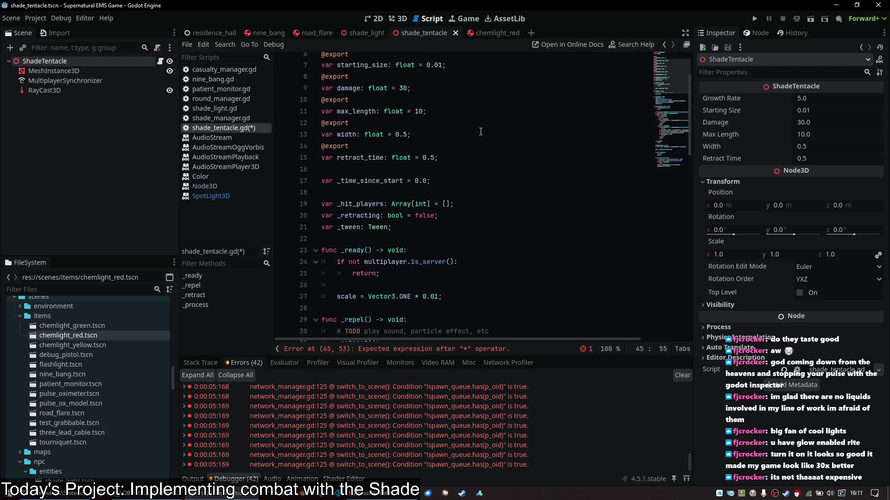
{"action": "scroll", "coordinate": [481, 131], "scroll_direction": "down", "scroll_amount": 10}
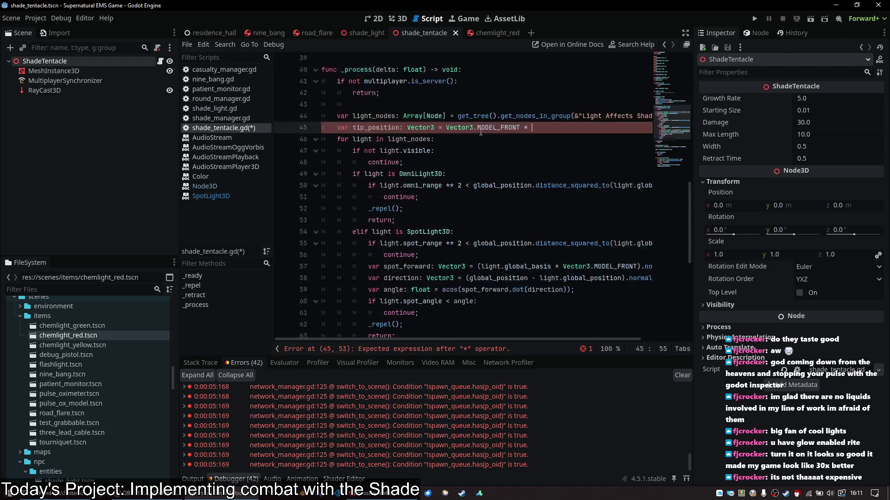
{"action": "scroll", "coordinate": [480, 131], "scroll_direction": "down", "scroll_amount": 3}
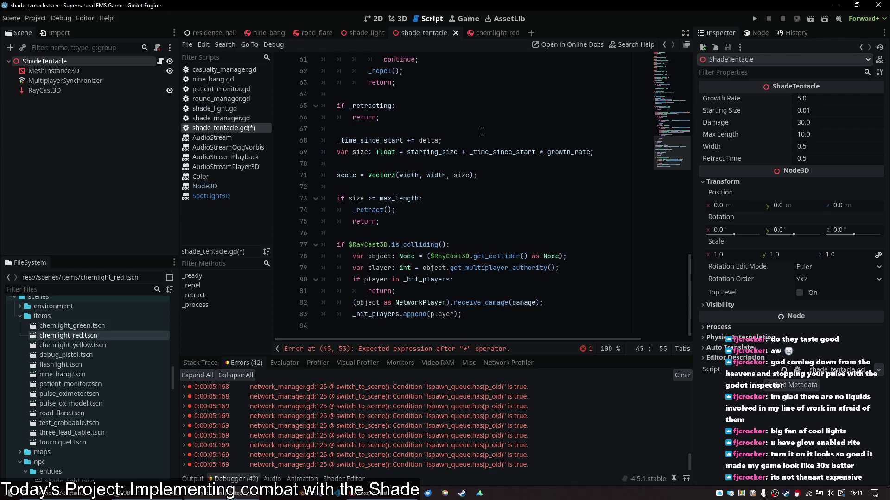
{"action": "type", "text": "sze"}
{"action": "key", "text": "BackSpace"}
{"action": "key", "text": "BackSpace"}
{"action": "type", "text": "ize"}
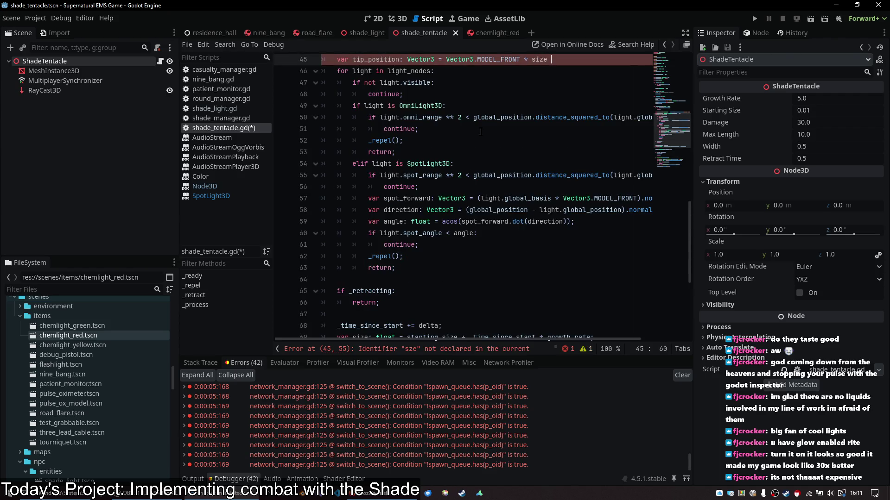
{"action": "left_click", "coordinate": [446, 59]}
{"action": "type", "text": "g(lobal_basis * ("}
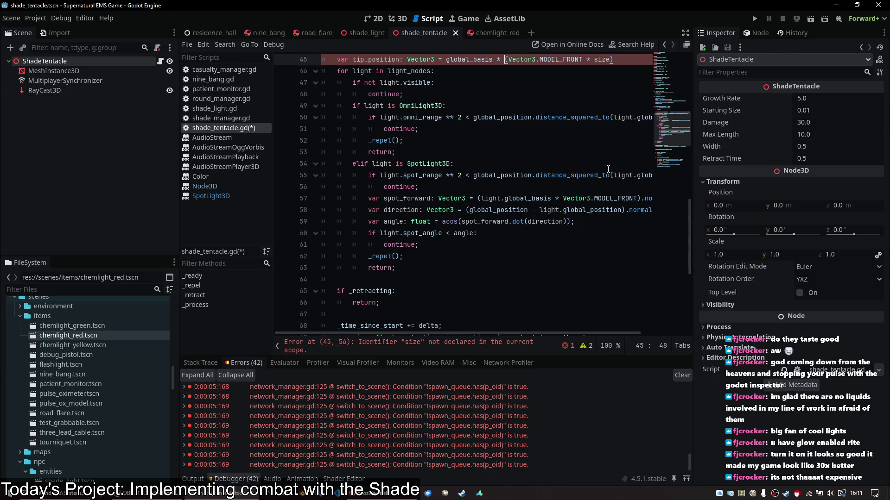
Fix the mistyped basis term and insert a `global_transform *` multiplier
{"action": "scroll", "coordinate": [608, 169], "scroll_direction": "up", "scroll_amount": 3}
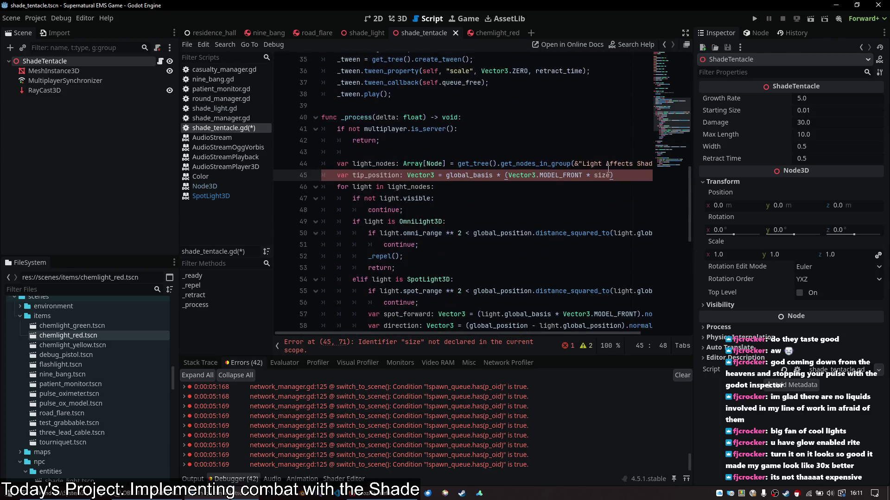
{"action": "left_click", "coordinate": [469, 175]}
{"action": "type", "text": "gl"}
{"action": "left_click", "coordinate": [467, 178]}
{"action": "key", "text": "BackSpace"}
{"action": "key", "text": "BackSpace"}
{"action": "key", "text": "BackSpace"}
{"action": "key", "text": "Delete"}
{"action": "key", "text": "Delete"}
{"action": "key", "text": "Delete"}
{"action": "key", "text": "Right"}
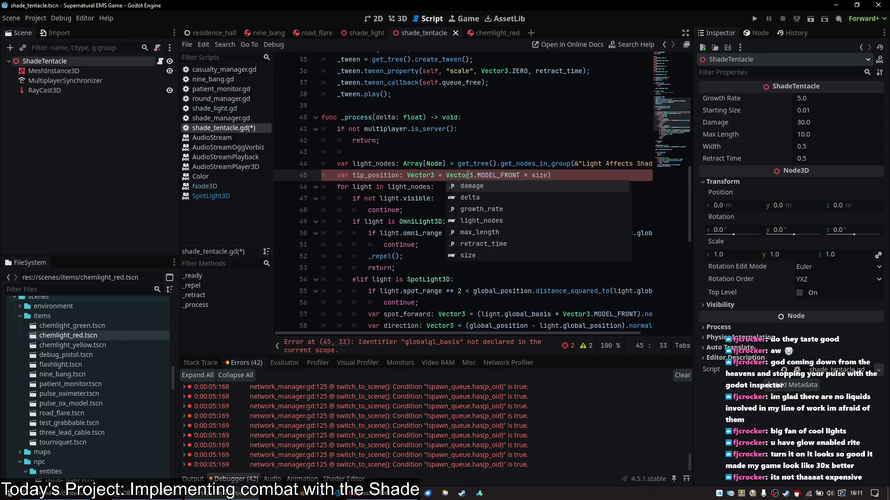
{"action": "key", "text": "Left"}
{"action": "type", "text": "global_trans"}
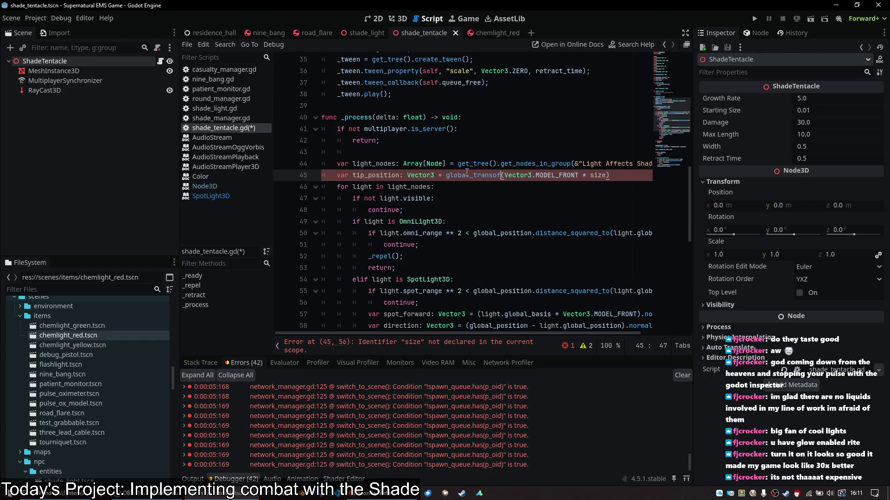
{"action": "type", "text": "form *"}
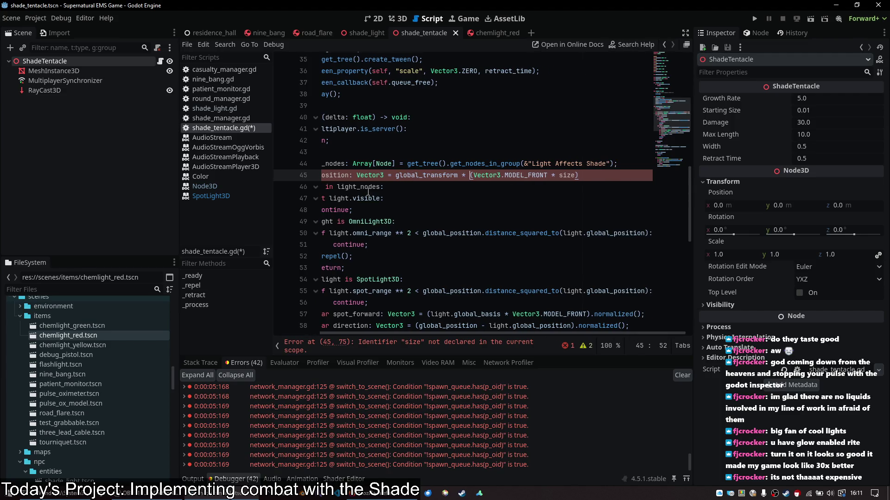
Start removing the float type from the size declaration in _process
{"action": "scroll", "coordinate": [510, 203], "scroll_direction": "up", "scroll_amount": 10}
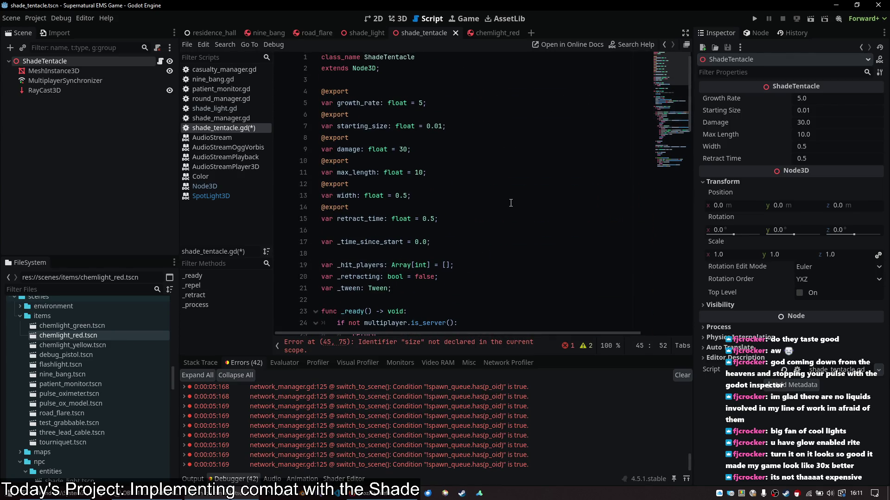
{"action": "scroll", "coordinate": [511, 203], "scroll_direction": "down", "scroll_amount": 3}
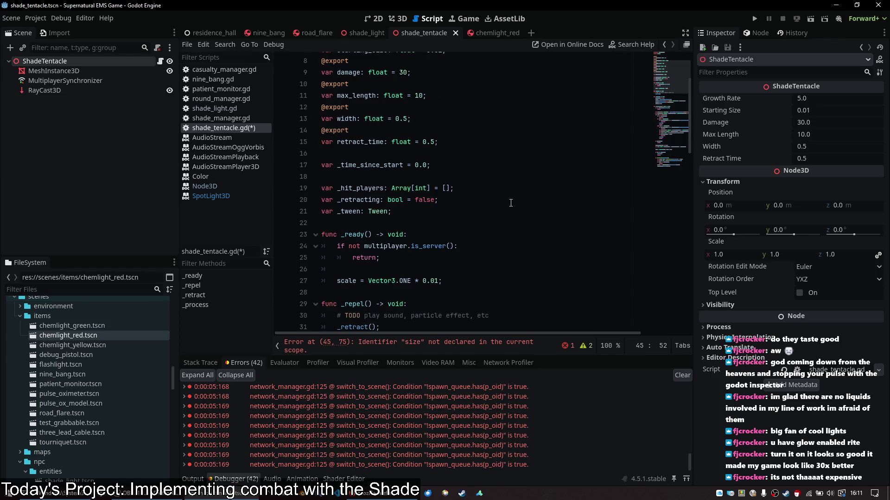
{"action": "scroll", "coordinate": [511, 203], "scroll_direction": "down", "scroll_amount": 18}
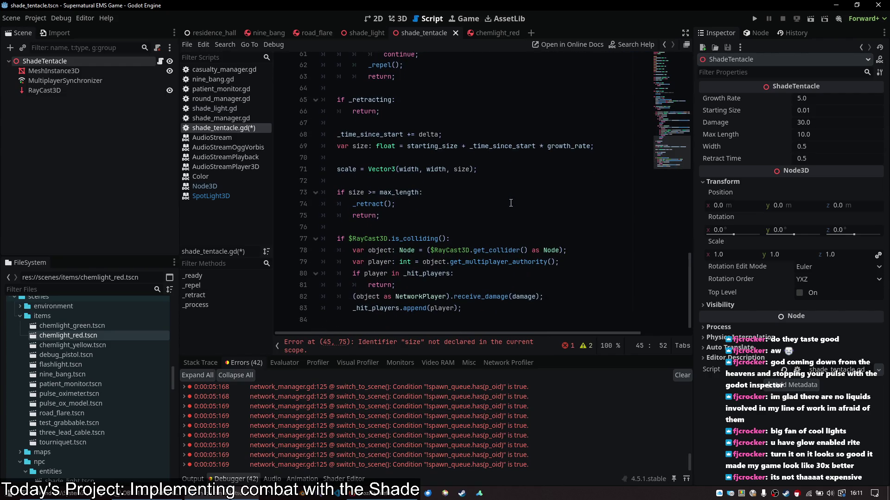
{"action": "left_click", "coordinate": [369, 147]}
{"action": "key", "text": "ctrl+shift+Right"}
Make line 69 a plain size assignment and declare `var size: float = 0.0;` at class level, then save
{"action": "key", "text": "Delete"}
{"action": "double_click", "coordinate": [342, 148]}
{"action": "key", "text": "Delete"}
{"action": "key", "text": "Delete"}
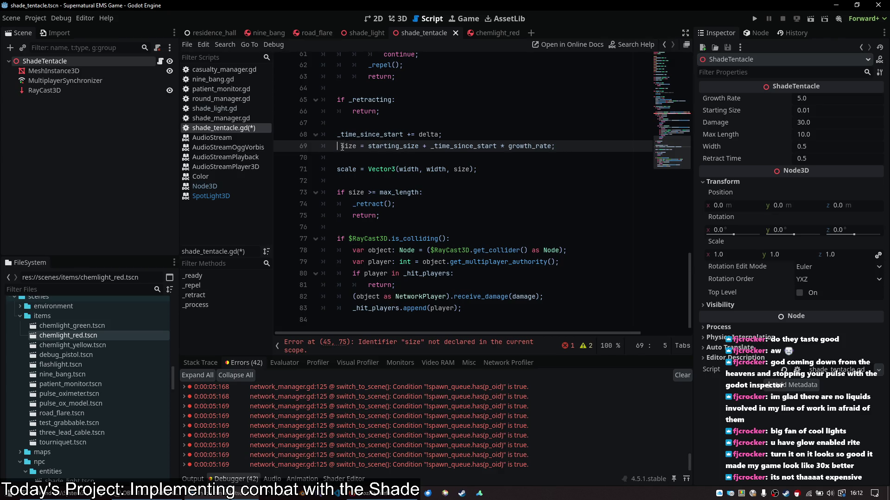
{"action": "scroll", "coordinate": [460, 172], "scroll_direction": "up", "scroll_amount": 8}
{"action": "scroll", "coordinate": [460, 171], "scroll_direction": "up", "scroll_amount": 12}
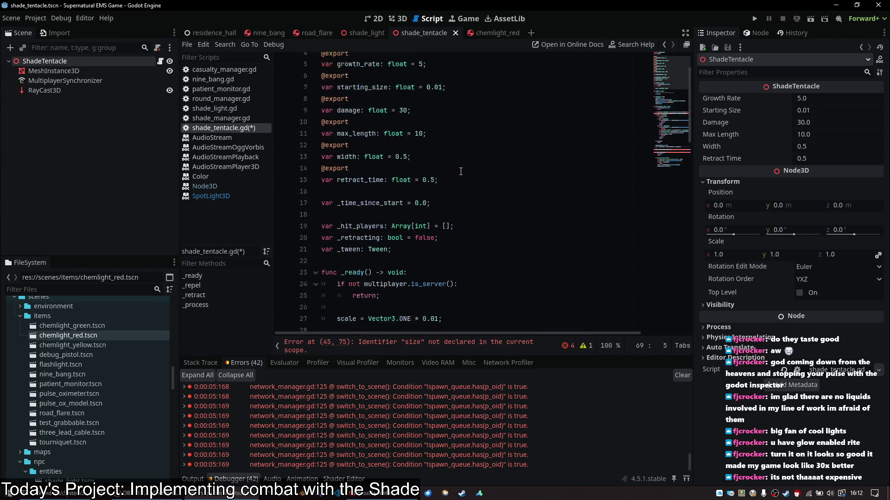
{"action": "left_click", "coordinate": [473, 138]}
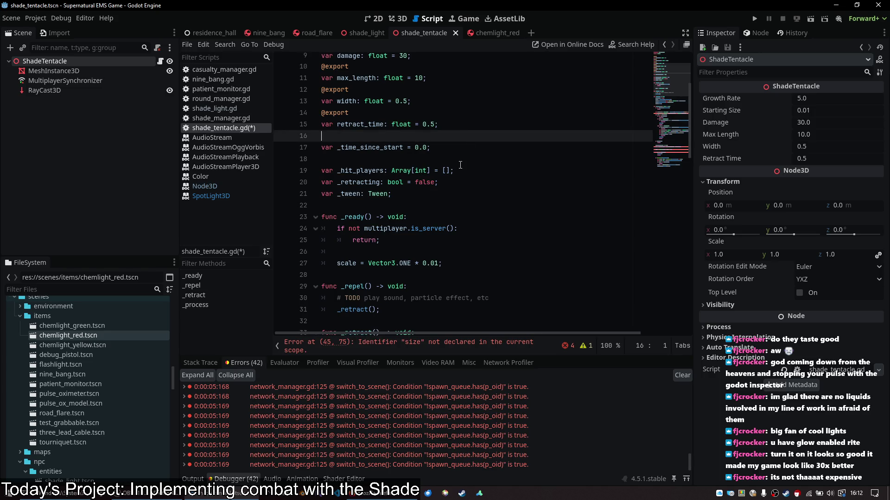
{"action": "key", "text": "Return"}
{"action": "key", "text": "Return"}
{"action": "key", "text": "Up"}
{"action": "type", "text": "var size: float = 0.0;"}
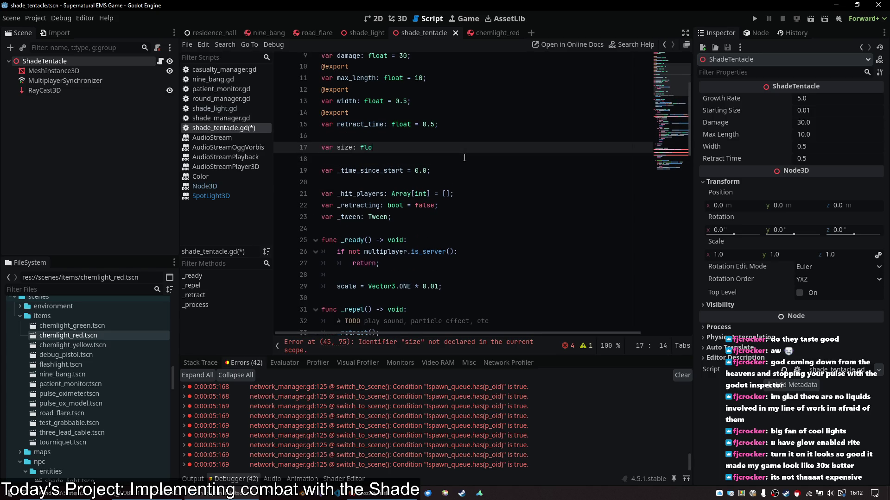
{"action": "key", "text": "ctrl+s"}
End the tip_position line with a semicolon and copy the tip_position name
{"action": "scroll", "coordinate": [465, 157], "scroll_direction": "down", "scroll_amount": 10}
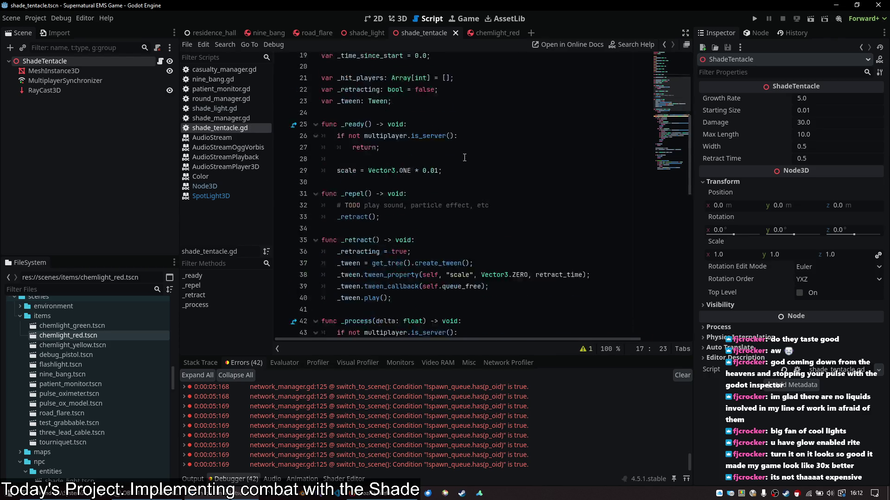
{"action": "scroll", "coordinate": [465, 157], "scroll_direction": "up", "scroll_amount": 2}
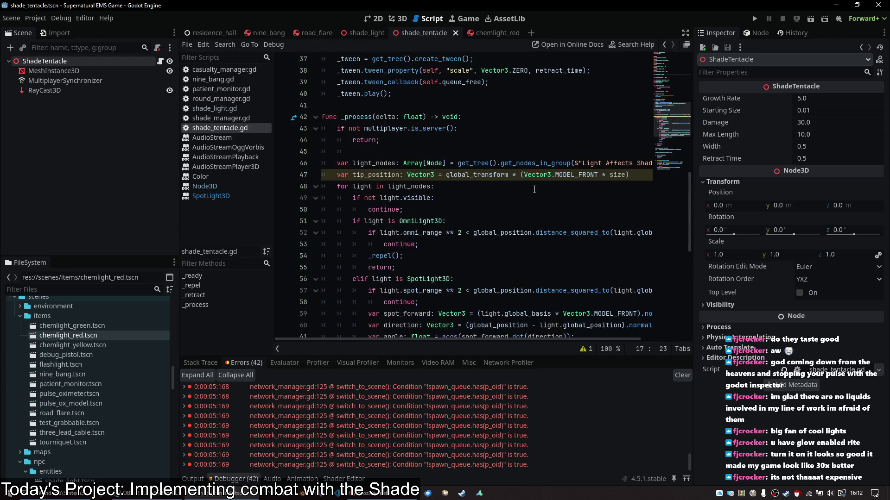
{"action": "left_click", "coordinate": [633, 175]}
{"action": "type", "text": ";"}
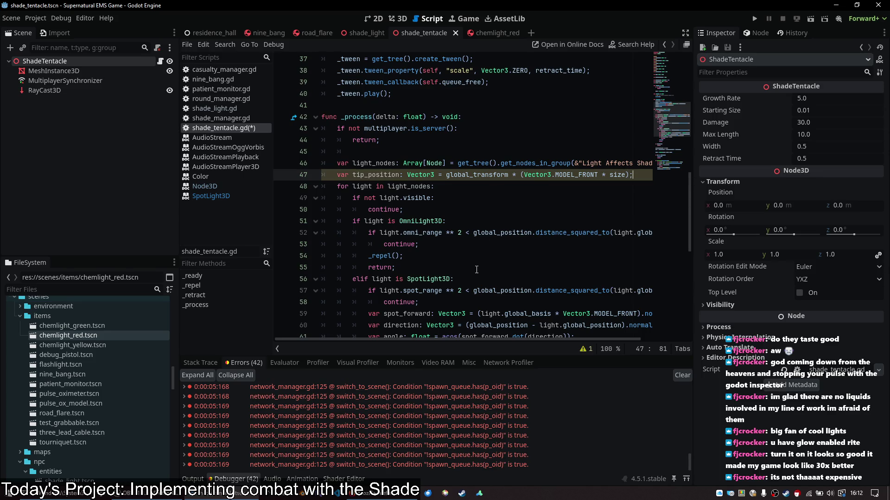
{"action": "double_click", "coordinate": [377, 175]}
{"action": "key", "text": "ctrl+c"}
{"action": "scroll", "coordinate": [378, 175], "scroll_direction": "right", "scroll_amount": 3}
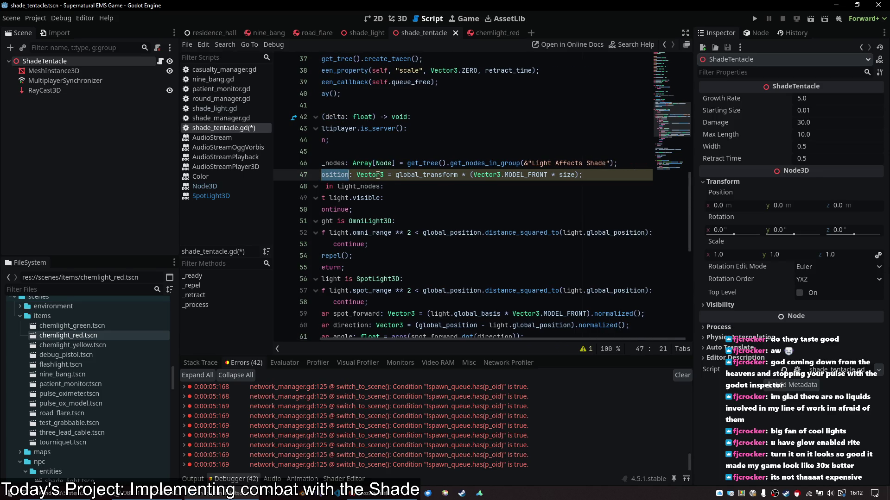
Replace global_position with tip_position in the omni, spot and direction checks, and save
{"action": "double_click", "coordinate": [463, 233]}
{"action": "key", "text": "ctrl+d"}
{"action": "key", "text": "ctrl+v"}
{"action": "left_click", "coordinate": [502, 242]}
{"action": "scroll", "coordinate": [487, 222], "scroll_direction": "down", "scroll_amount": 5}
{"action": "double_click", "coordinate": [451, 151]}
{"action": "key", "text": "ctrl+v"}
{"action": "left_click", "coordinate": [559, 117]}
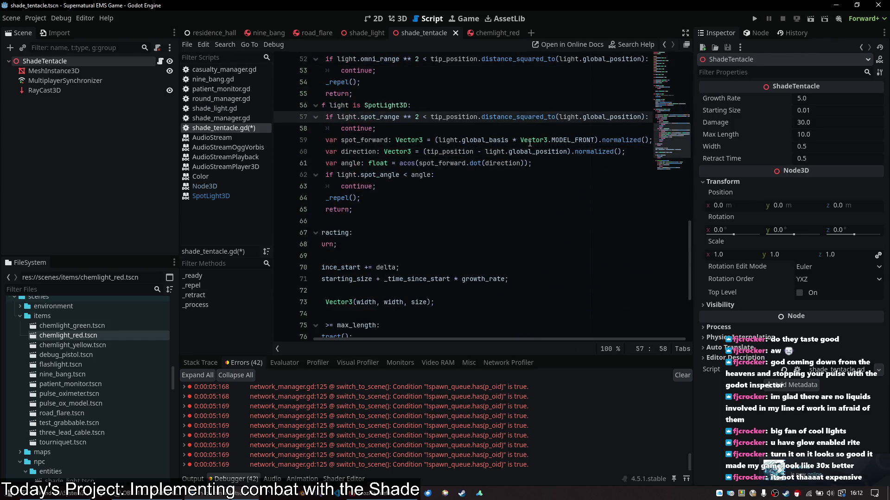
{"action": "key", "text": "ctrl+s"}
Run the project with F5 to test the changes
{"action": "scroll", "coordinate": [551, 152], "scroll_direction": "up", "scroll_amount": 2}
{"action": "left_click", "coordinate": [543, 191]}
{"action": "key", "text": "F5"}
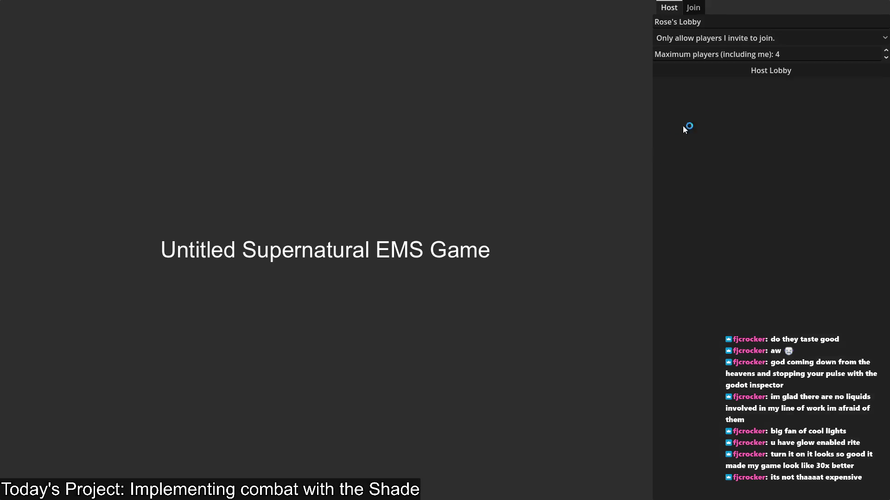
Host a lobby, ready up, grab a chemlight from the truck and walk to the brick building's doorway
{"action": "left_click", "coordinate": [778, 70]}
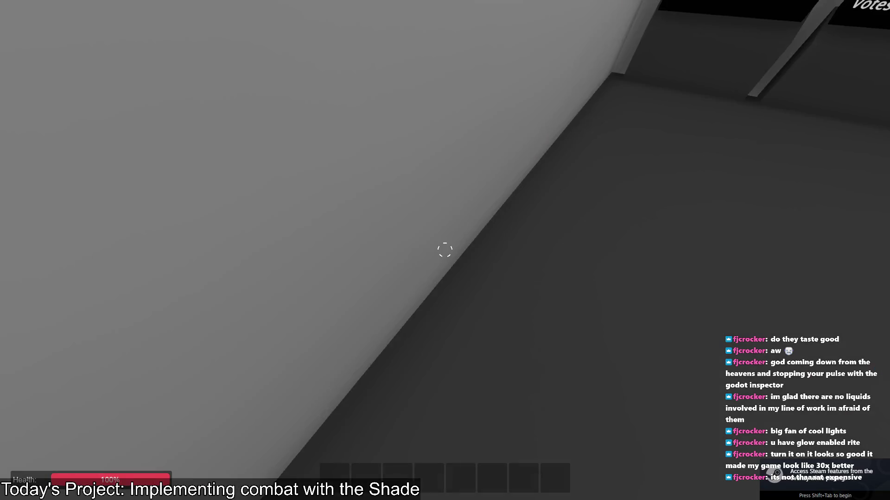
{"action": "key", "text": "w"}
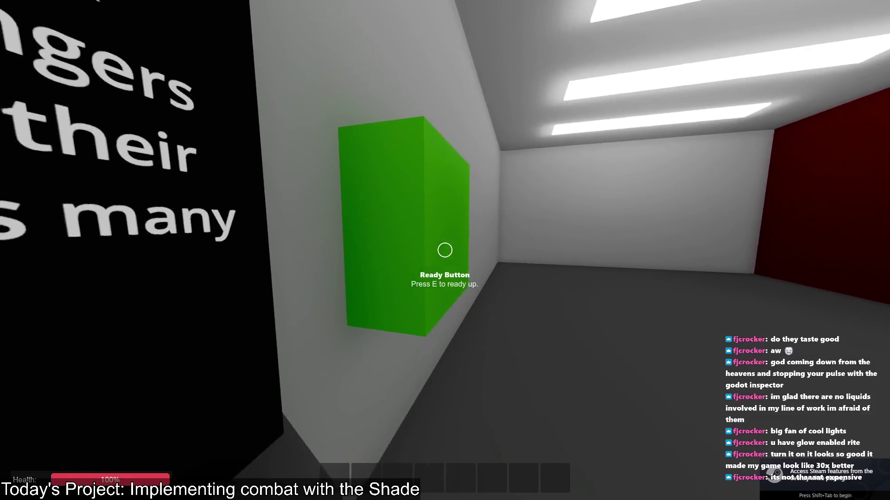
{"action": "key", "text": "e"}
{"action": "key", "text": "w"}
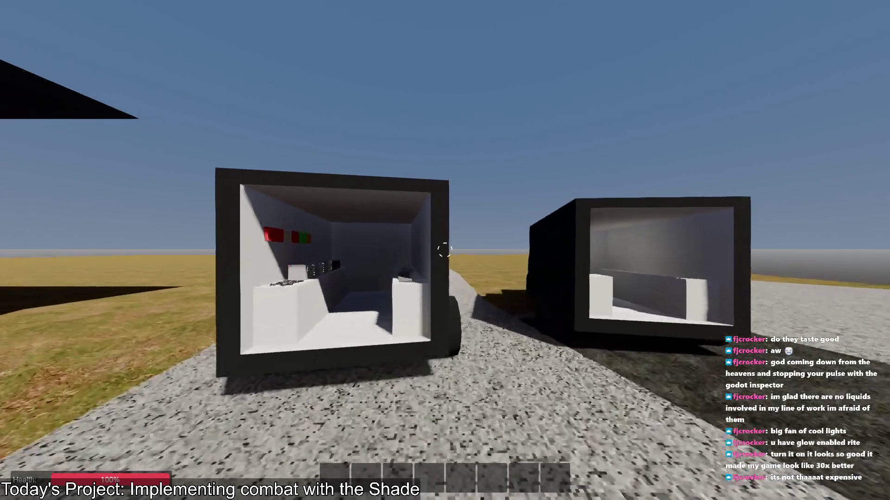
{"action": "key", "text": "e"}
{"action": "key", "text": "w"}
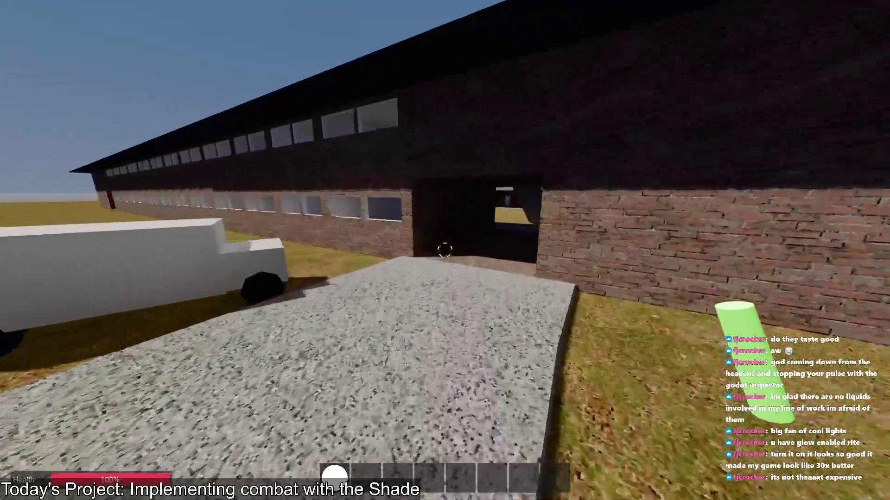
{"action": "key", "text": "w"}
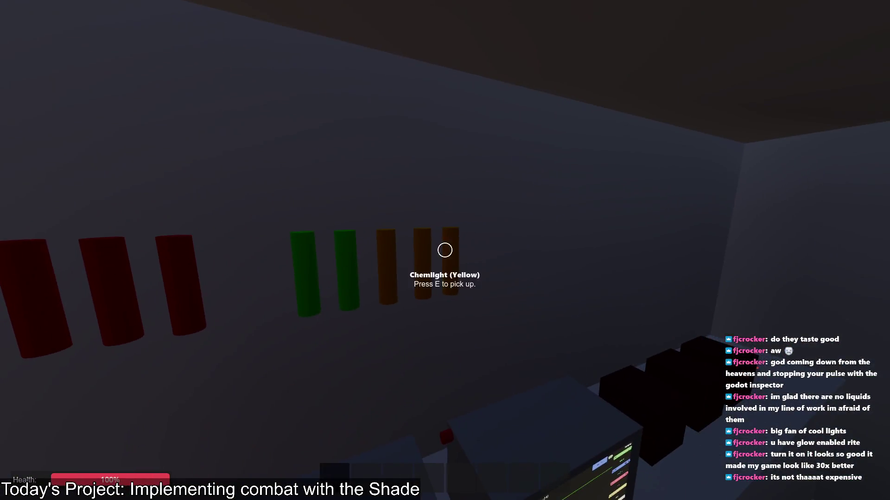
{"action": "key", "text": "w"}
{"action": "key", "text": "w"}
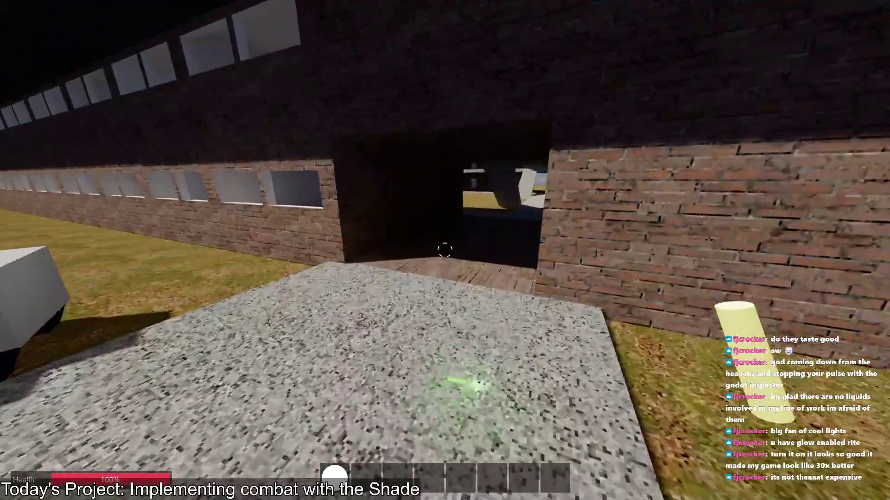
{"action": "key", "text": "w"}
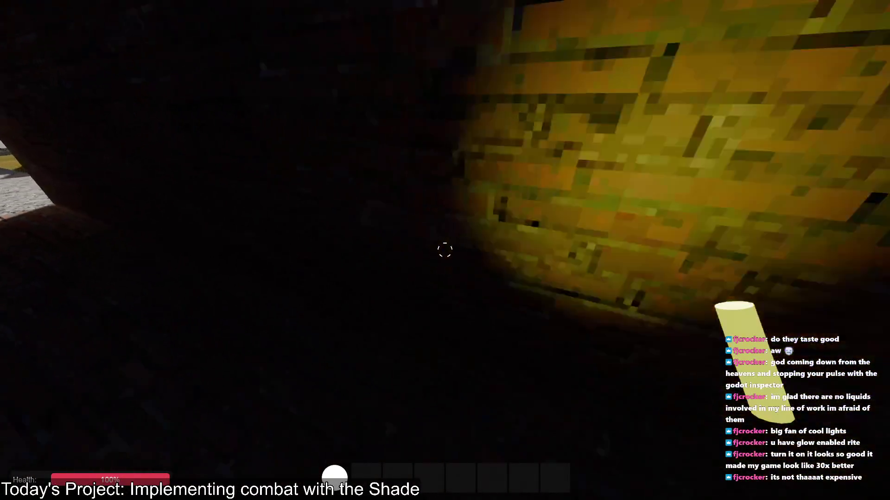
{"action": "key", "text": "w"}
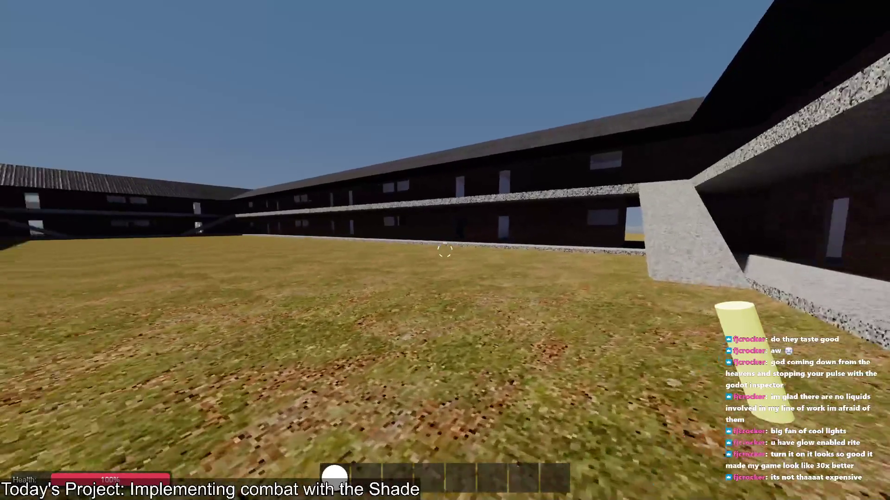
{"action": "key", "text": "w"}
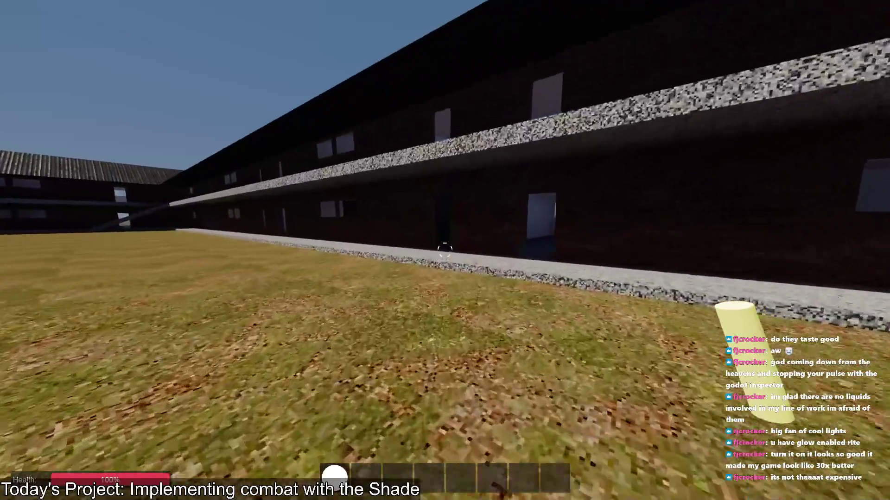
{"action": "key", "text": "w"}
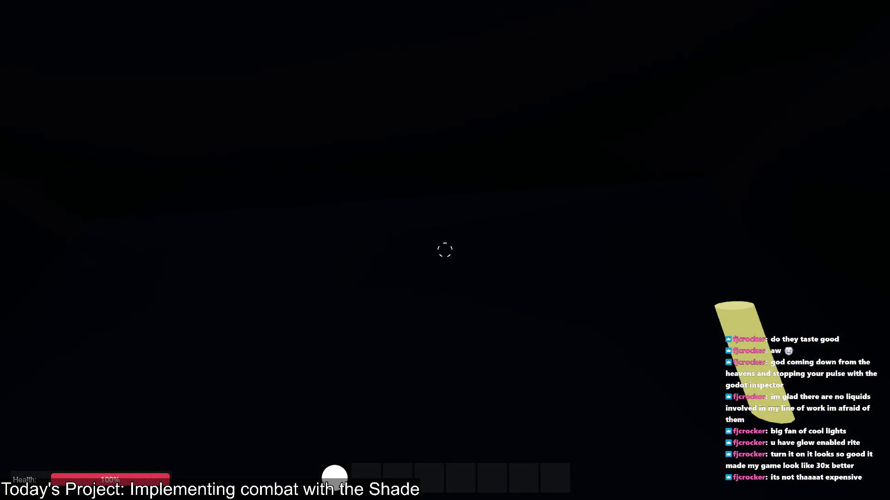
Throw several yellow chemlights forward into the dark room
{"action": "left_click", "coordinate": [444, 250]}
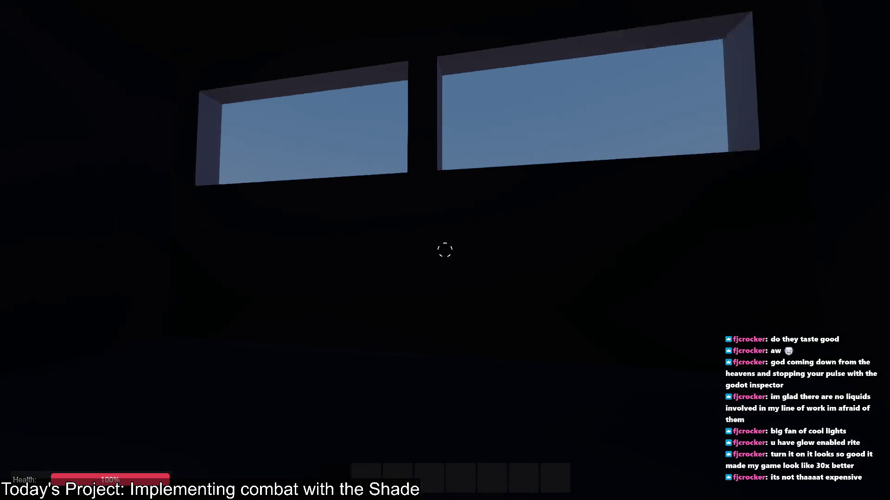
{"action": "key", "text": "1"}
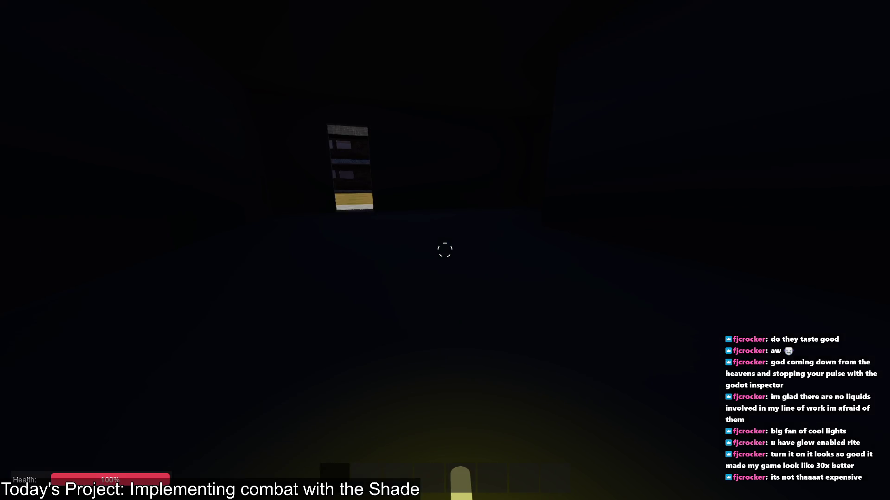
{"action": "key", "text": "1"}
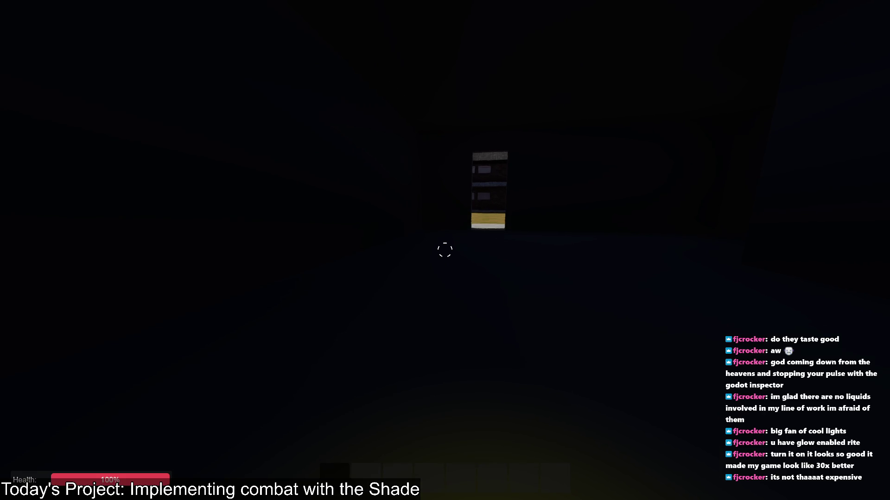
{"action": "key", "text": "1"}
{"action": "key", "text": "1"}
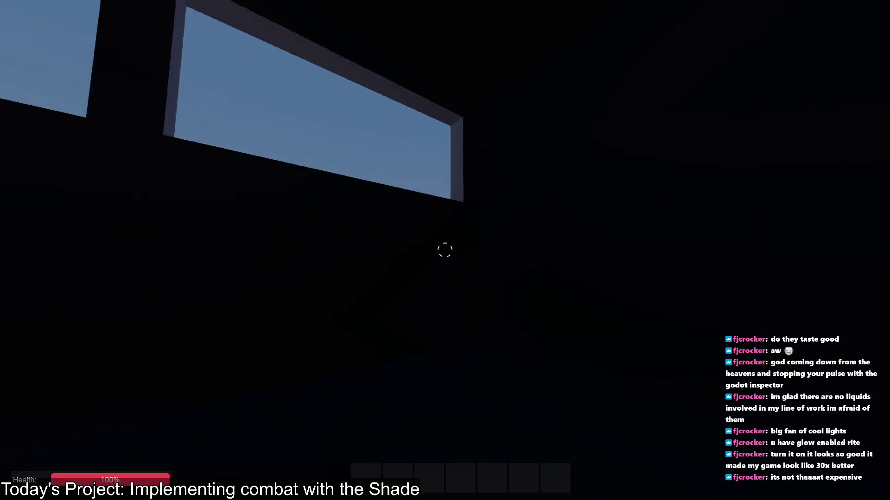
Throw a glowing chemlight across the floor, pick it up, toss it again, then return to the editor
{"action": "key", "text": "f"}
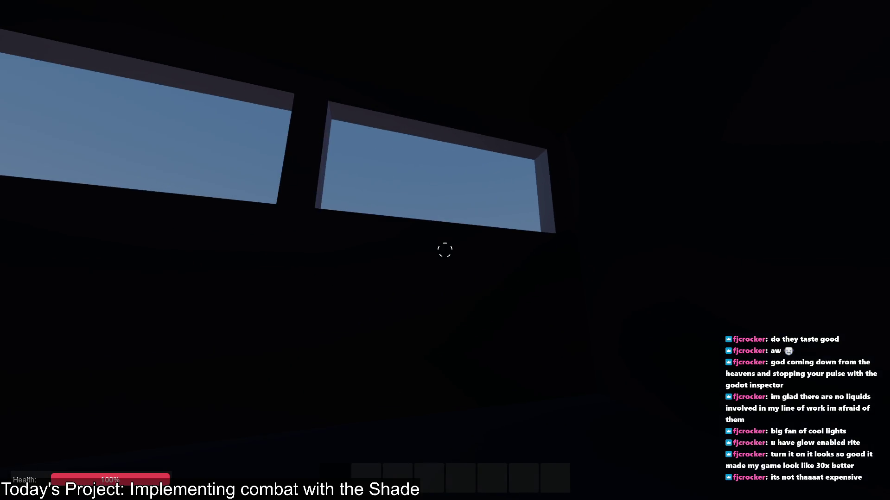
{"action": "left_click", "coordinate": [445, 251]}
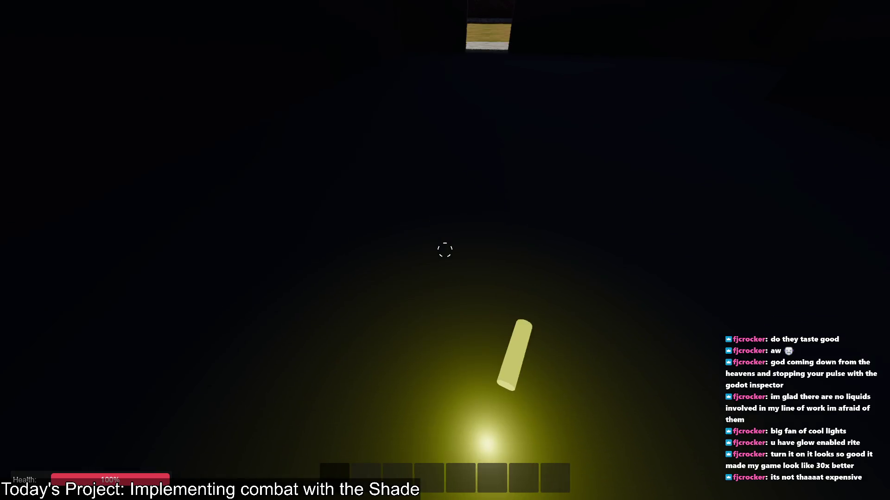
{"action": "key", "text": "e"}
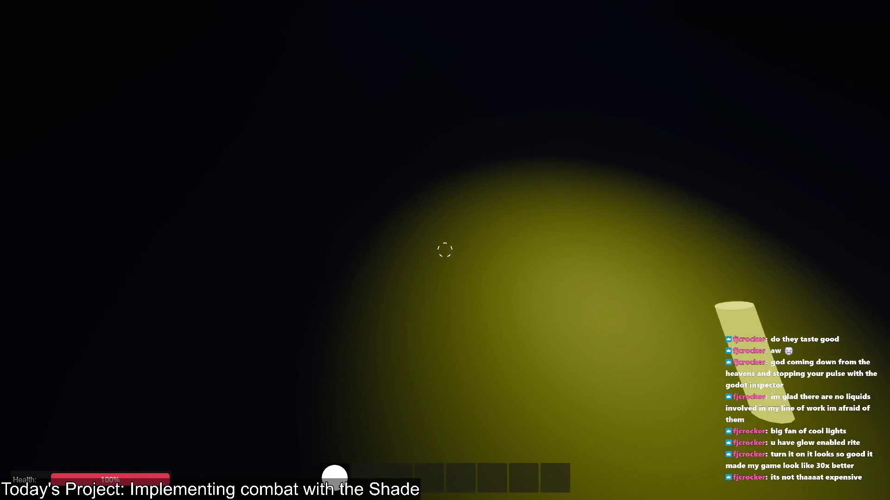
{"action": "left_click", "coordinate": [445, 250]}
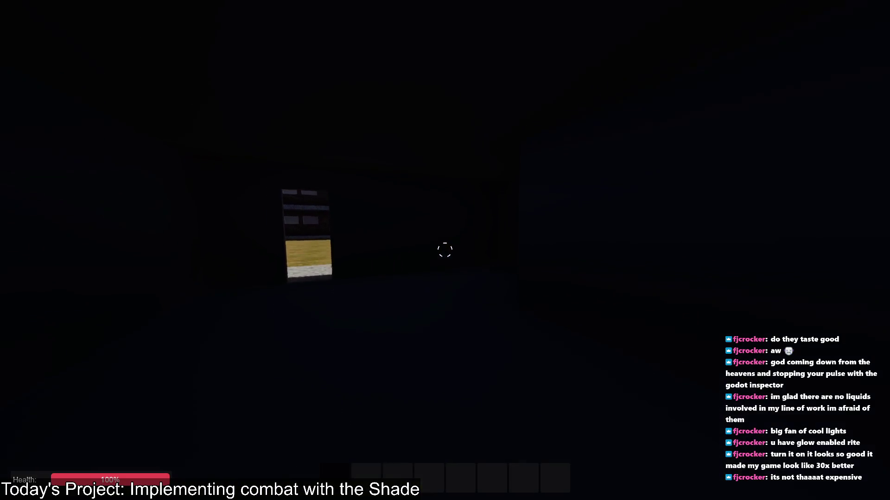
{"action": "key", "text": "alt+Tab"}
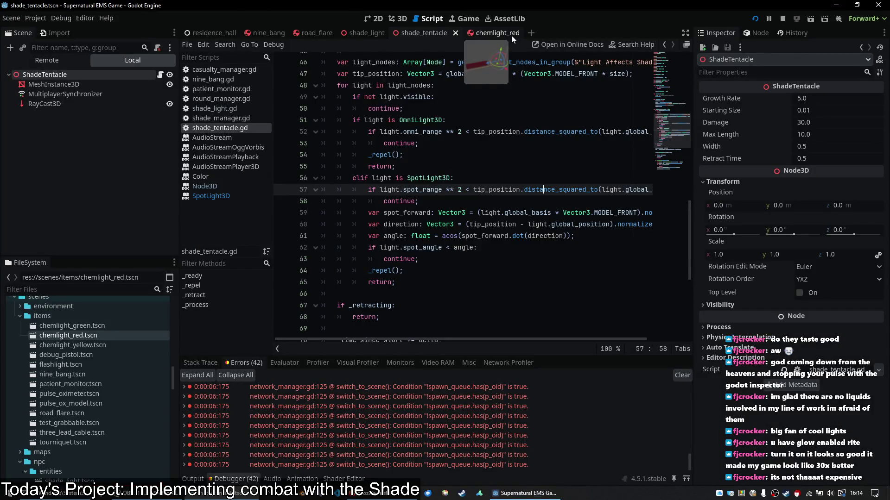
Check the chemlight_red scene's light, then run the game and activate a glowing chemlight
{"action": "left_click", "coordinate": [514, 35]}
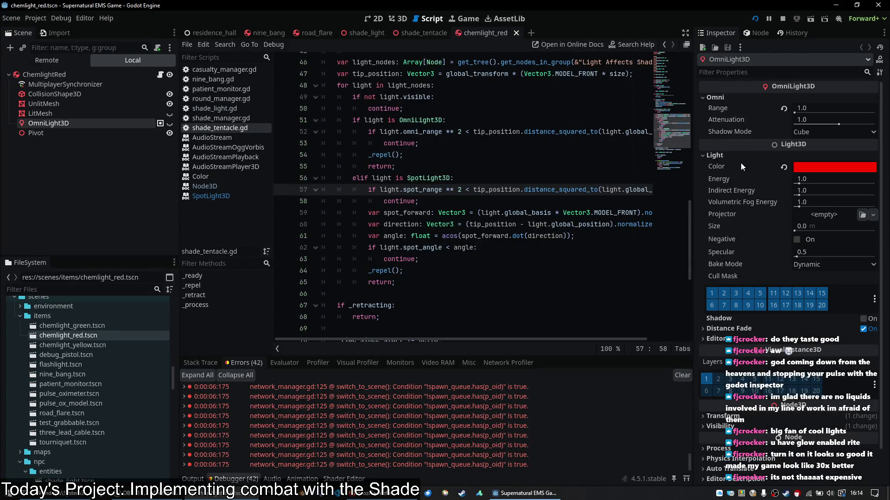
{"action": "key", "text": "alt+Tab"}
{"action": "left_click", "coordinate": [445, 250]}
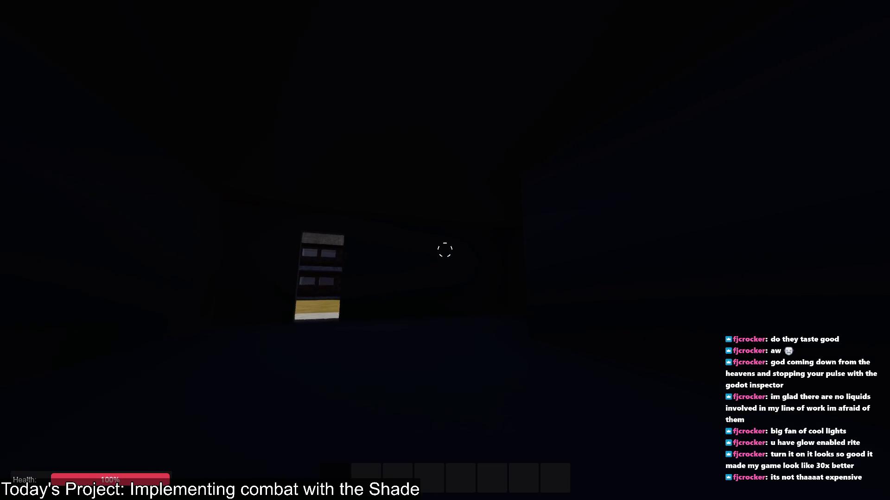
Bring out a glowing chemlight, drop it on the floor and pick it back up
{"action": "left_click", "coordinate": [445, 250]}
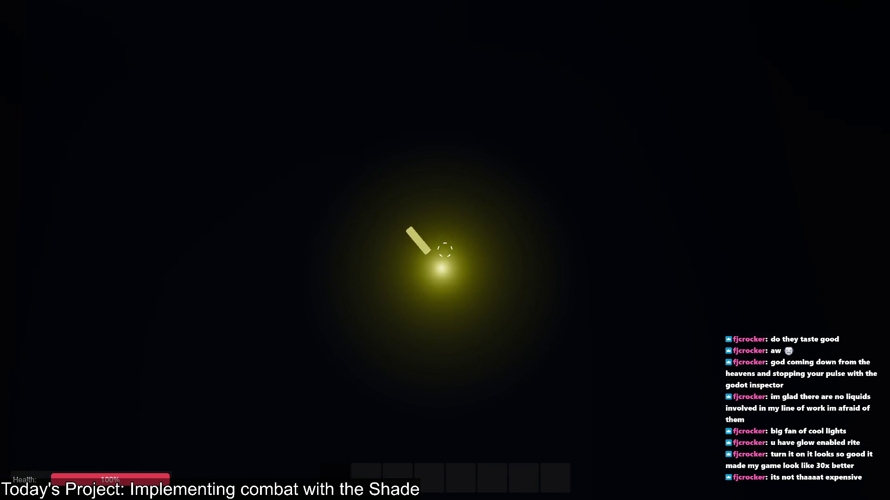
{"action": "left_click", "coordinate": [444, 250]}
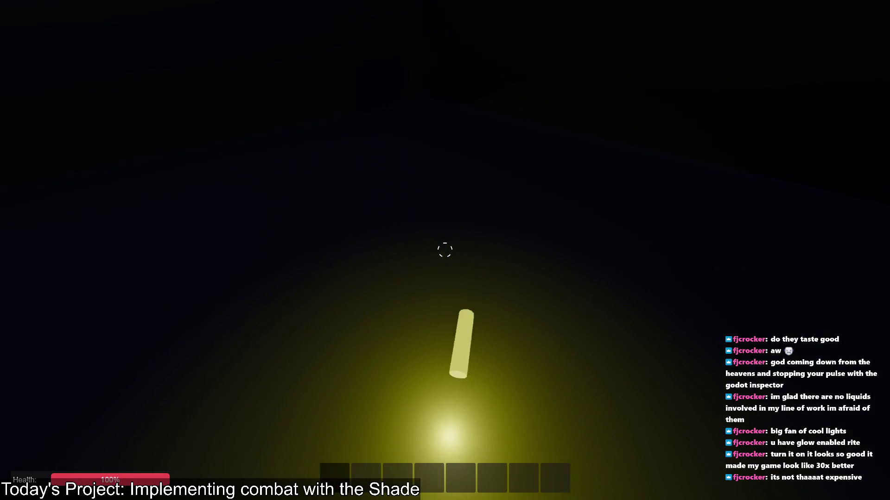
{"action": "key", "text": "e"}
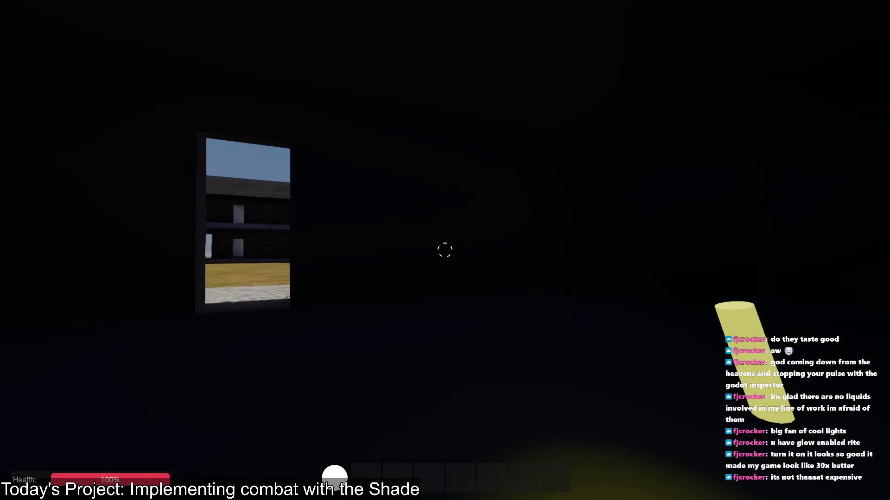
Walk through the dark brick corridor into the middle of the sunlit courtyard, then return to the editor
{"action": "key", "text": "w"}
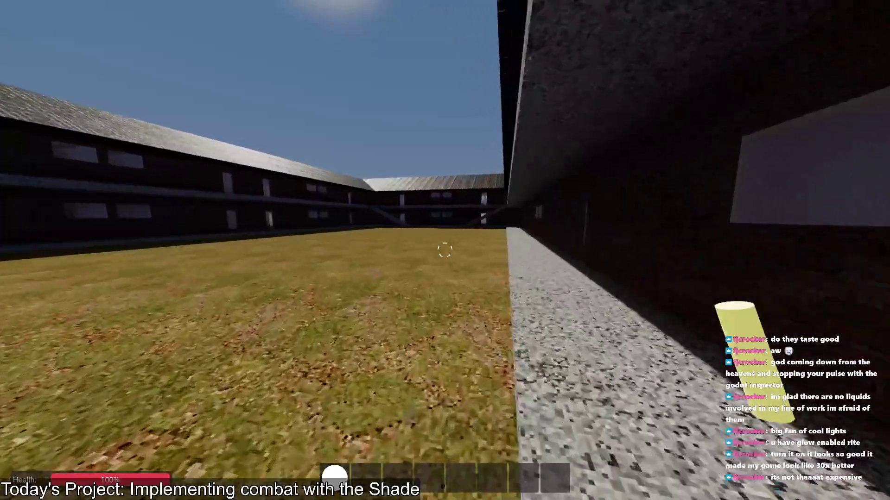
{"action": "key", "text": "w"}
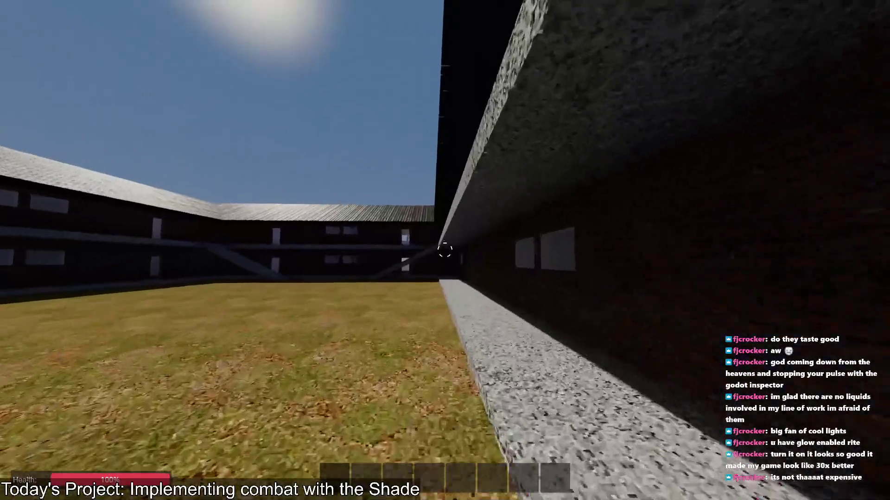
{"action": "key", "text": "w"}
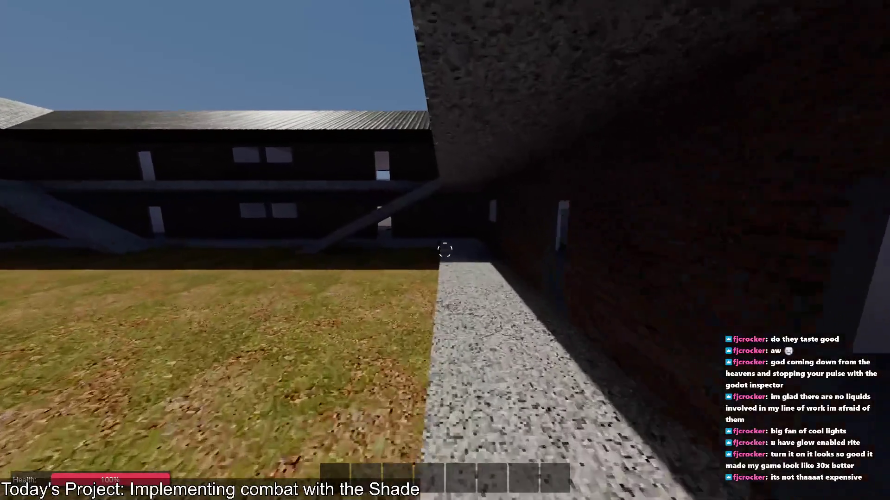
{"action": "key", "text": "w"}
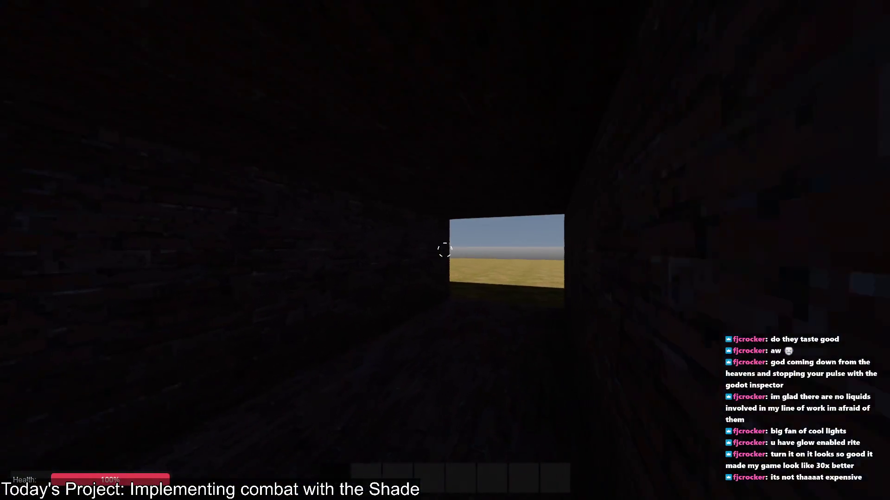
{"action": "key", "text": "w"}
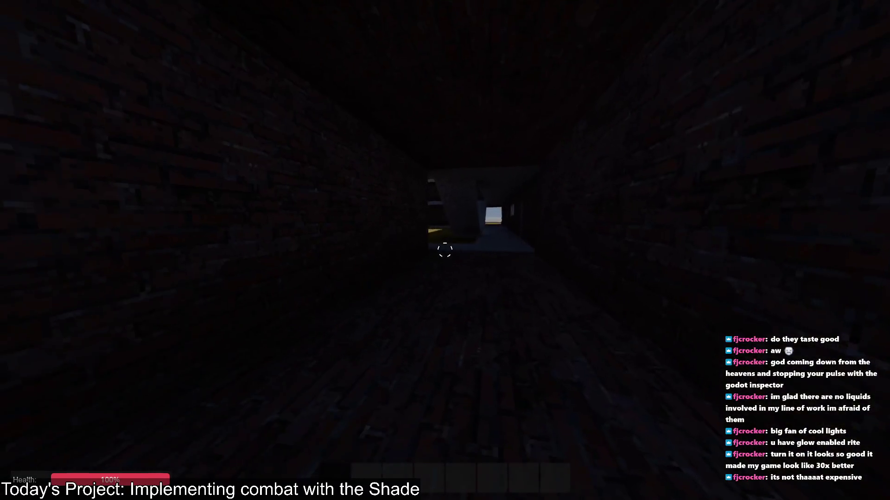
{"action": "key", "text": "w"}
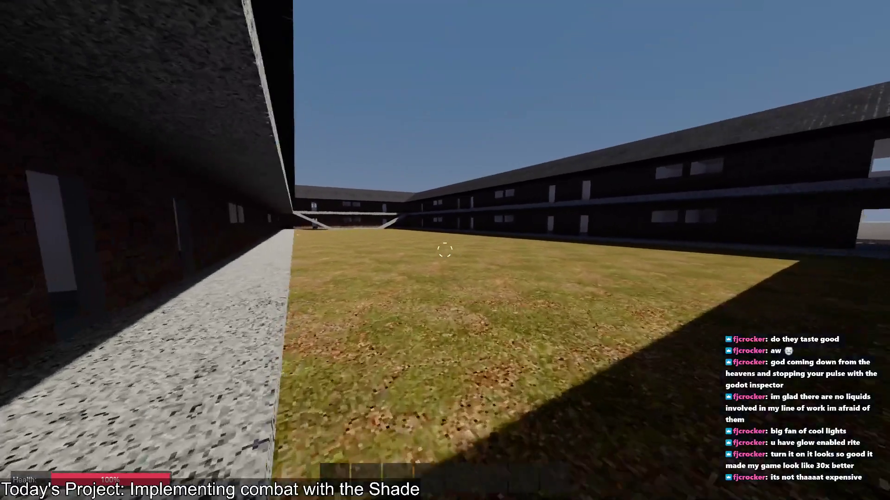
{"action": "key", "text": "w"}
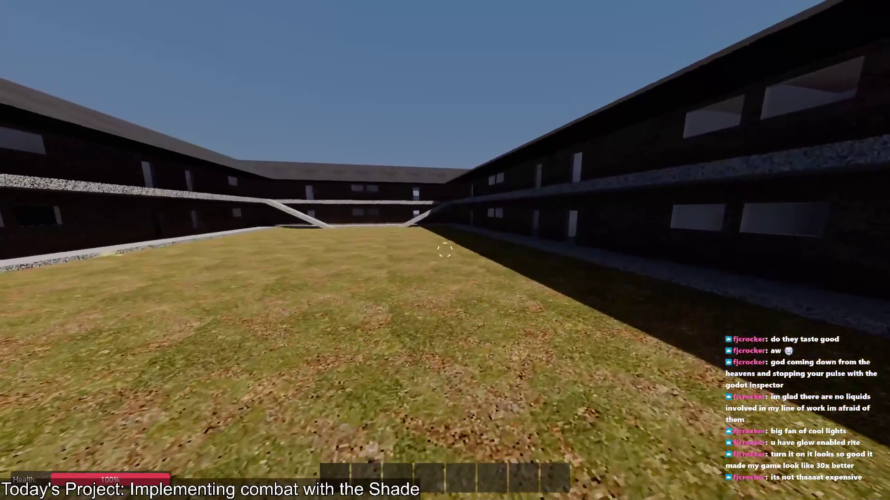
{"action": "key", "text": "alt+Tab"}
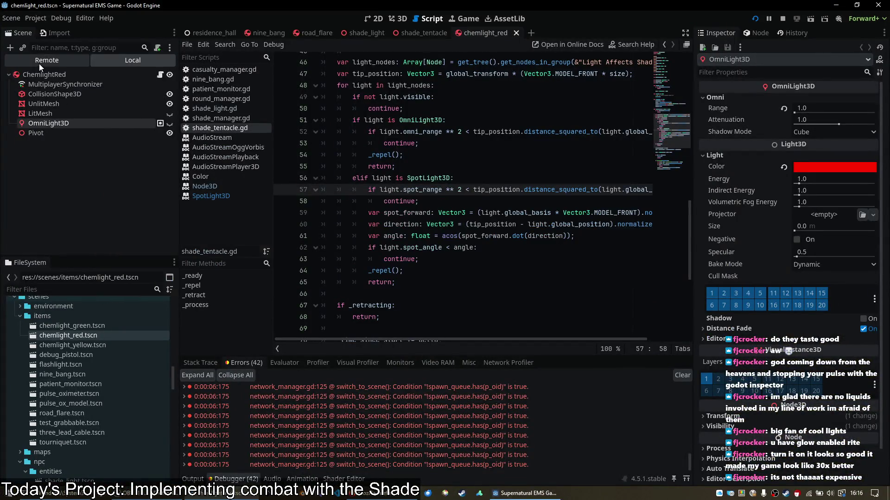
Inspect the live ShadeManager under ResidenceHall in the Remote scene tree
{"action": "left_click", "coordinate": [39, 60]}
{"action": "left_click", "coordinate": [77, 132]}
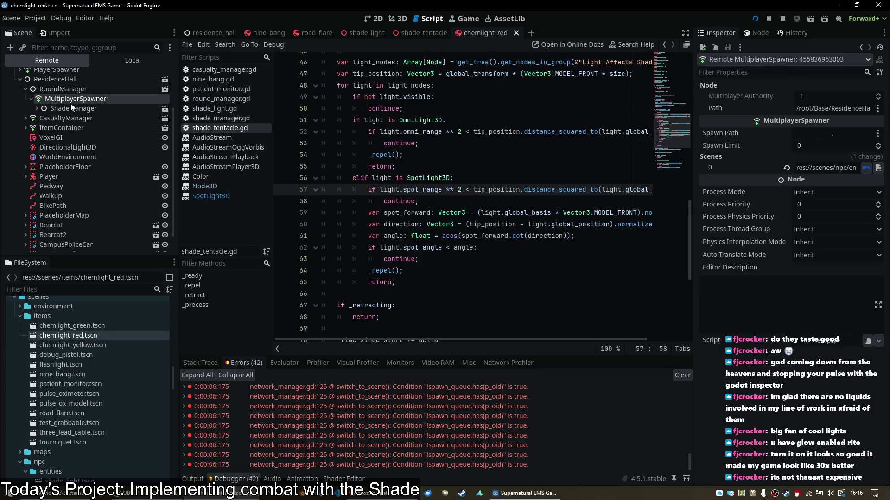
{"action": "left_click", "coordinate": [74, 108]}
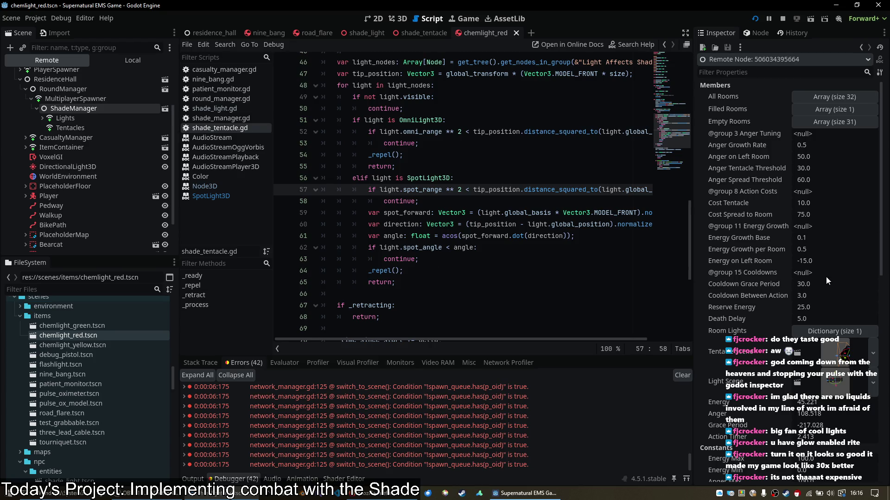
{"action": "scroll", "coordinate": [799, 281], "scroll_direction": "down", "scroll_amount": 5}
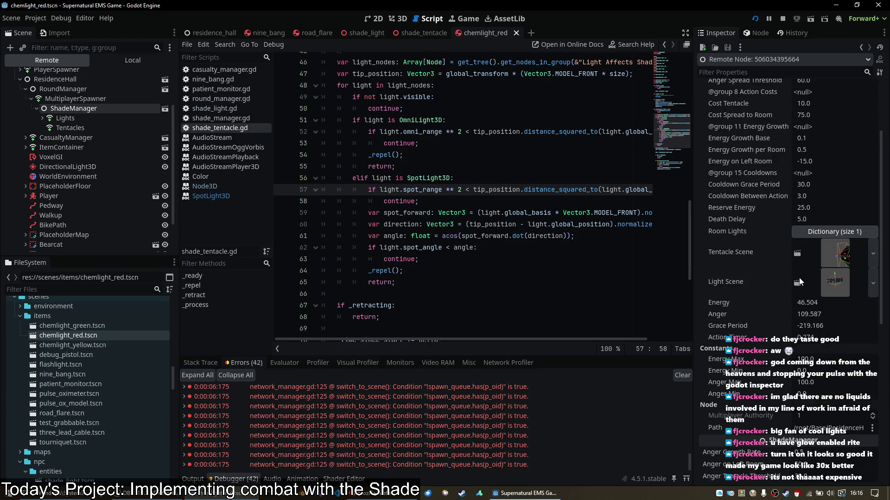
{"action": "scroll", "coordinate": [502, 259], "scroll_direction": "up", "scroll_amount": 13}
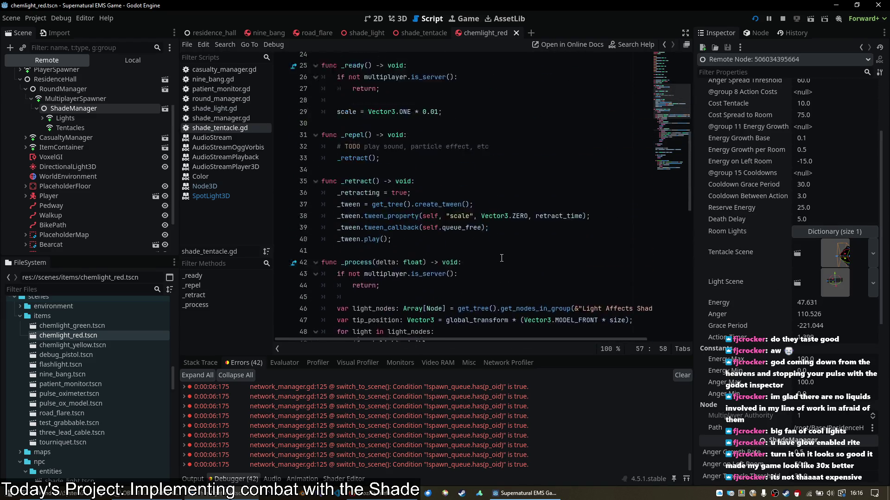
In shade_manager.gd, add an 'anger = minf(ANGER_MAX, anger)' line after the anger growth
{"action": "left_click", "coordinate": [234, 119]}
{"action": "scroll", "coordinate": [460, 162], "scroll_direction": "up", "scroll_amount": 20}
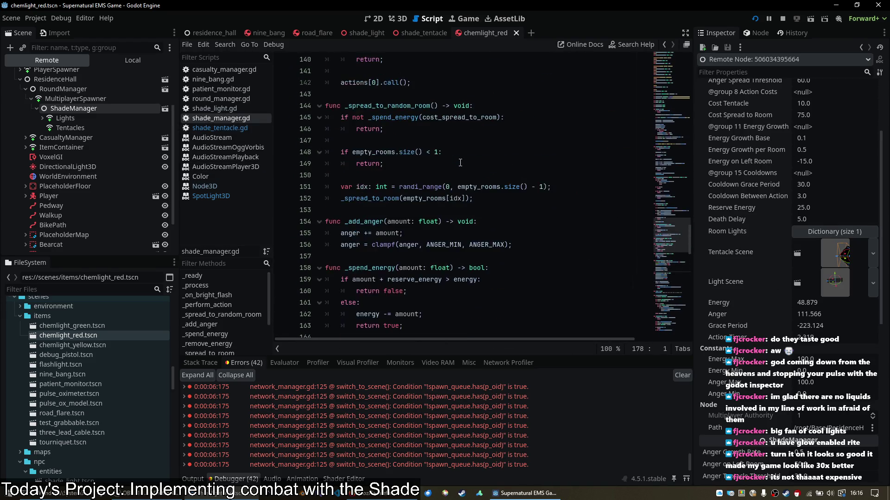
{"action": "scroll", "coordinate": [460, 162], "scroll_direction": "up", "scroll_amount": 20}
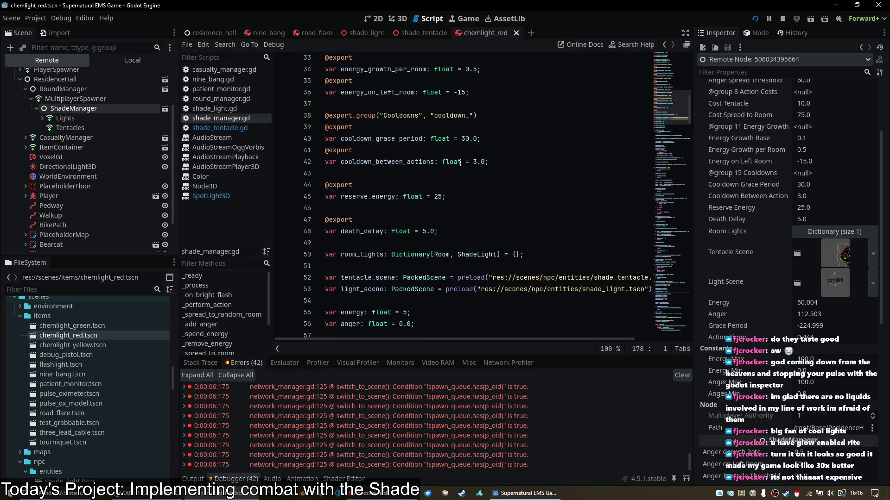
{"action": "scroll", "coordinate": [460, 163], "scroll_direction": "down", "scroll_amount": 20}
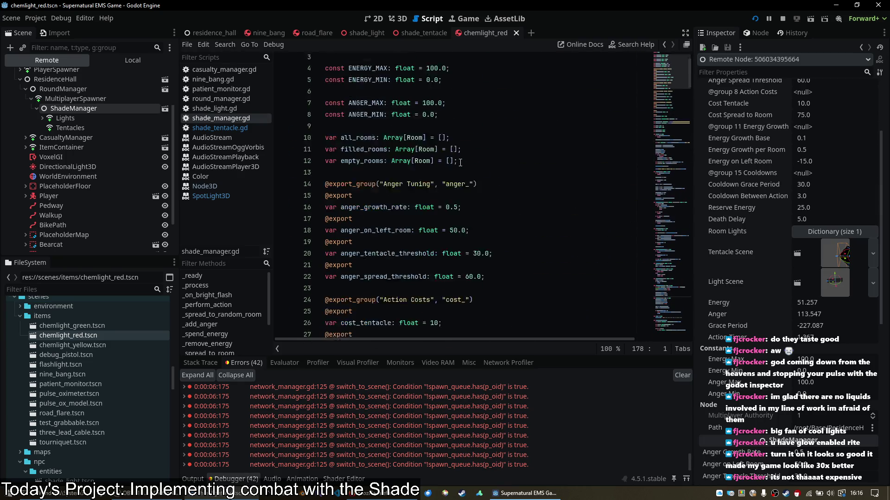
{"action": "scroll", "coordinate": [460, 162], "scroll_direction": "down", "scroll_amount": 2}
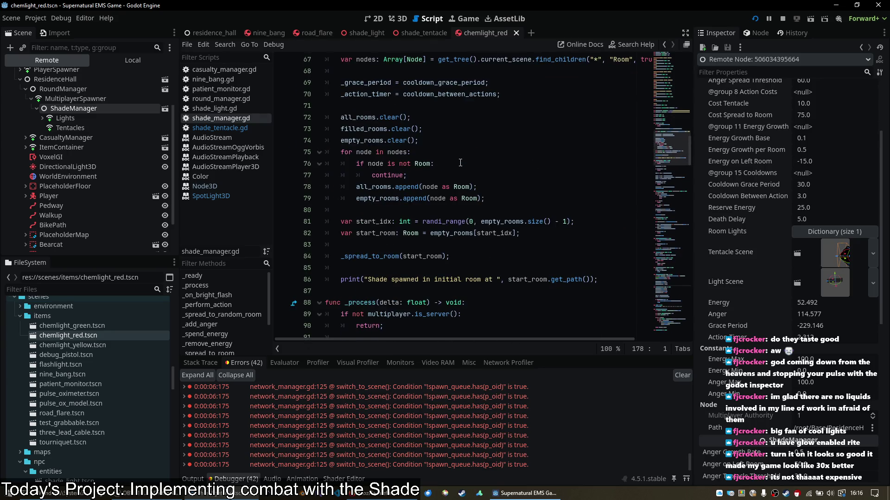
{"action": "scroll", "coordinate": [460, 162], "scroll_direction": "down", "scroll_amount": 5}
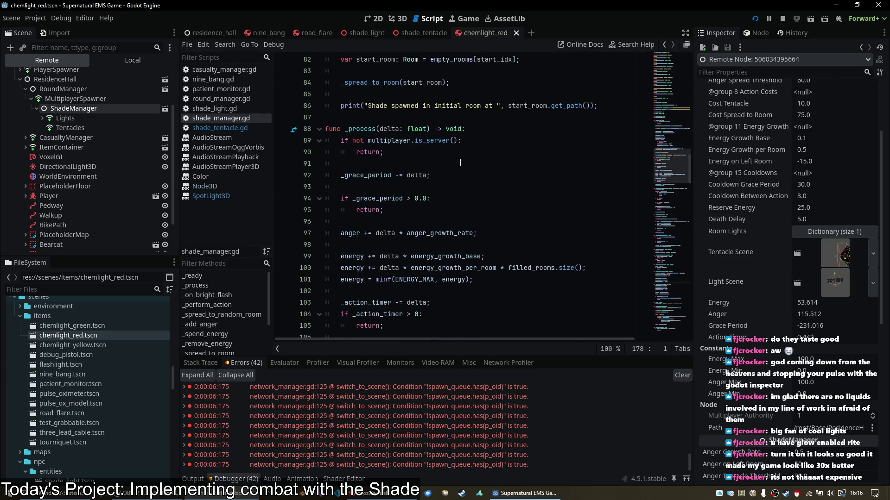
{"action": "scroll", "coordinate": [460, 162], "scroll_direction": "down", "scroll_amount": 2}
{"action": "scroll", "coordinate": [460, 162], "scroll_direction": "up", "scroll_amount": 1}
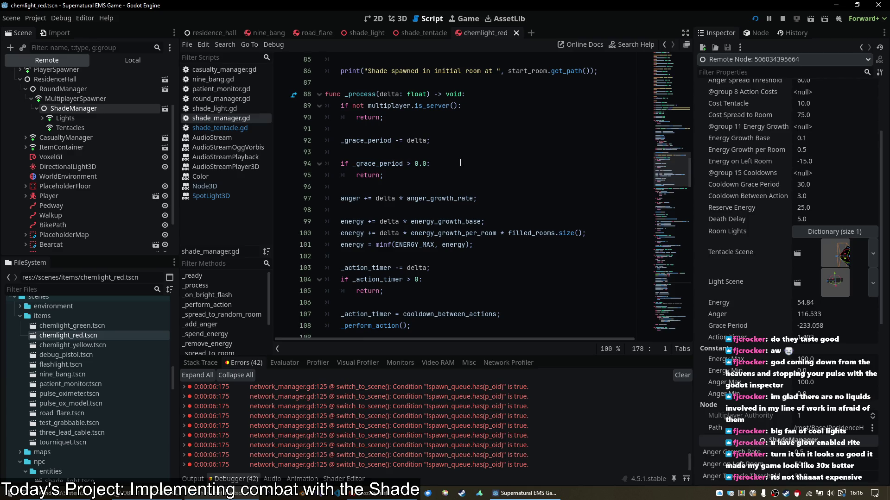
{"action": "key", "text": "Return"}
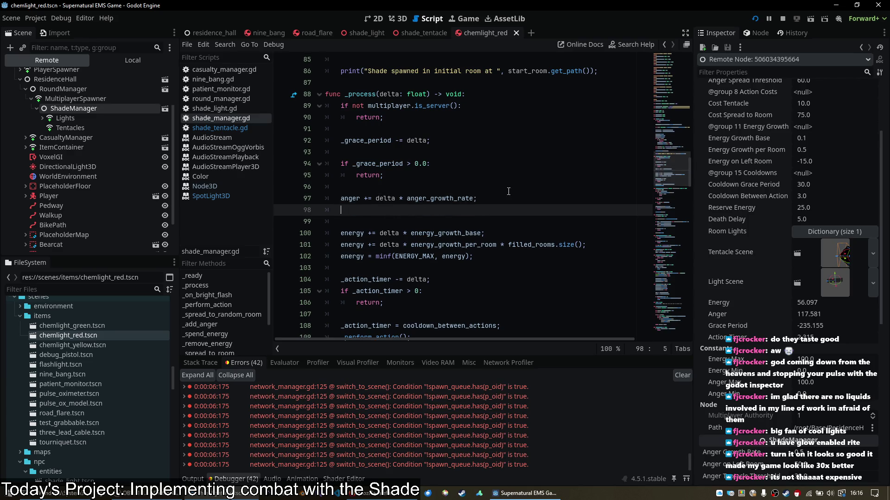
{"action": "type", "text": "anger =minf"}
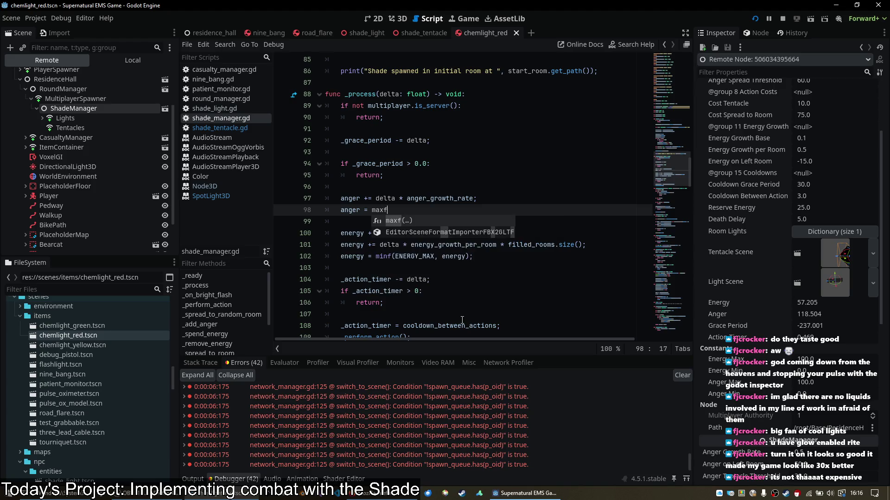
{"action": "type", "text": "(ang"}
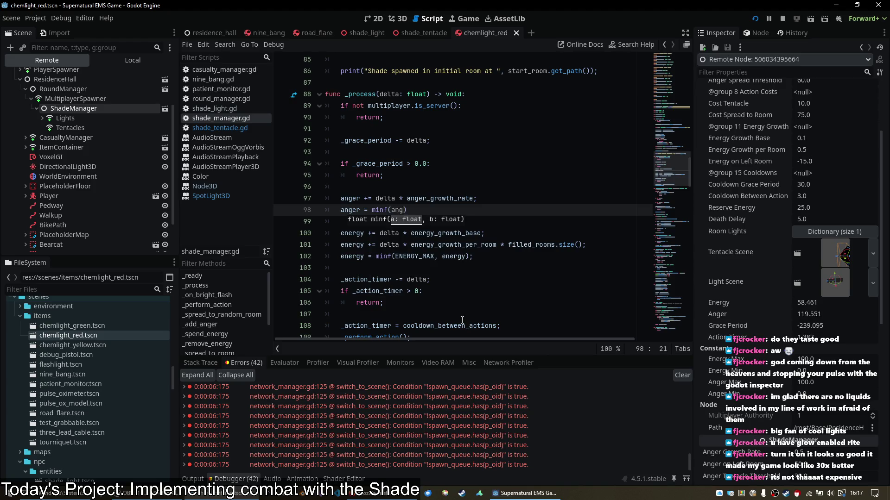
{"action": "key", "text": "BackSpace"}
{"action": "key", "text": "BackSpace"}
{"action": "key", "text": "BackSpace"}
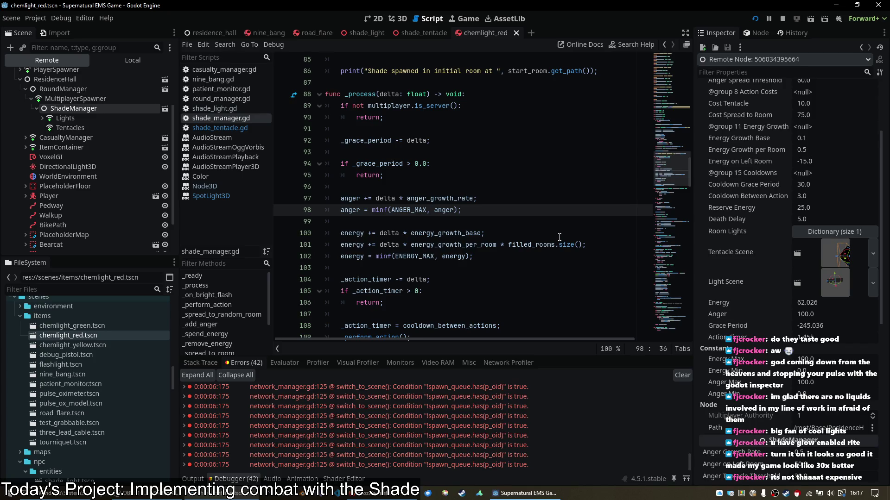
{"action": "scroll", "coordinate": [559, 237], "scroll_direction": "up", "scroll_amount": 10}
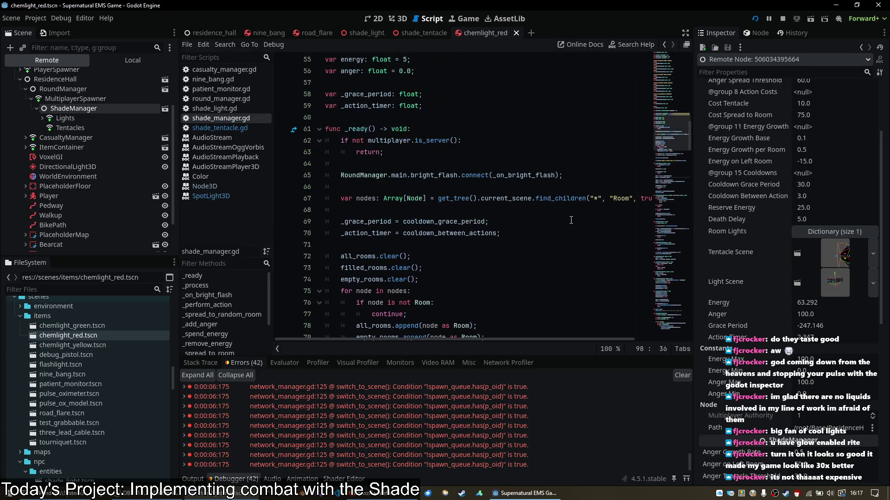
Set the live ShadeManager's Energy to 100 twice in the remote Inspector, checking the game between
{"action": "left_click", "coordinate": [839, 302]}
{"action": "type", "text": "100"}
{"action": "key", "text": "Return"}
{"action": "left_click", "coordinate": [839, 302]}
{"action": "type", "text": "100"}
{"action": "key", "text": "Return"}
{"action": "left_click", "coordinate": [839, 302]}
{"action": "key", "text": "Return"}
{"action": "left_click", "coordinate": [839, 302]}
{"action": "type", "text": "1"}
{"action": "left_click", "coordinate": [839, 303]}
{"action": "key", "text": "alt+Tab"}
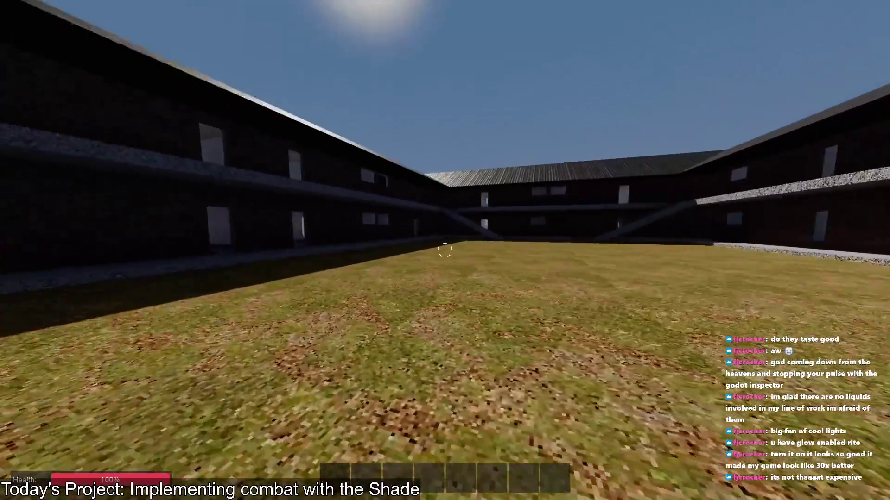
{"action": "key", "text": "alt+Tab"}
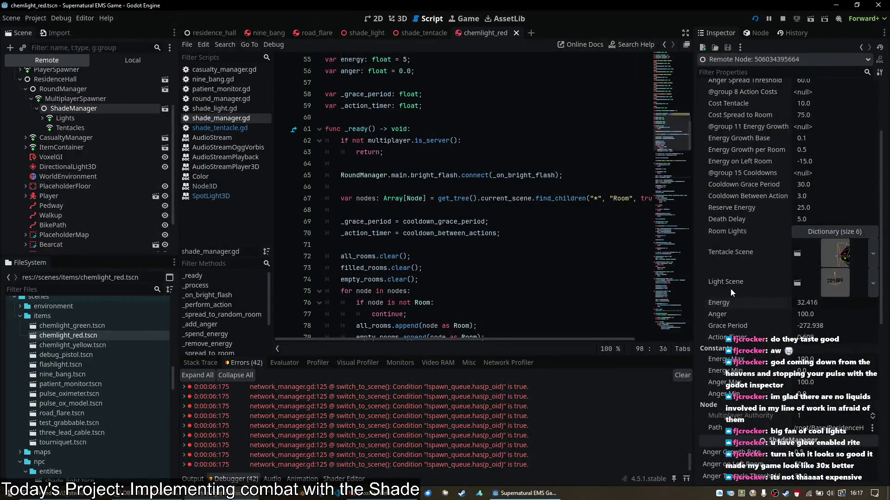
Change the live Energy to 100, then 250, then back to 100
{"action": "left_click", "coordinate": [815, 303]}
{"action": "type", "text": "100"}
{"action": "key", "text": "Return"}
{"action": "left_click", "coordinate": [816, 302]}
{"action": "type", "text": "250"}
{"action": "key", "text": "Return"}
{"action": "left_click", "coordinate": [824, 300]}
{"action": "key", "text": "Return"}
{"action": "left_click", "coordinate": [823, 300]}
{"action": "type", "text": "100"}
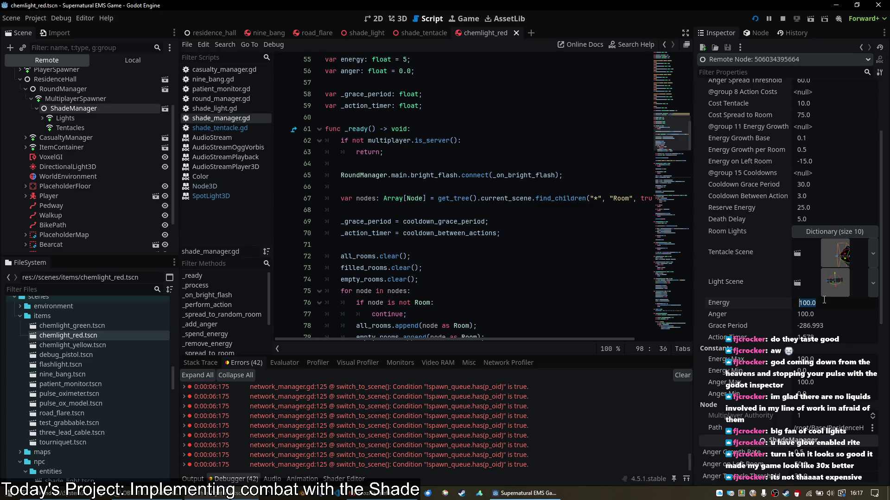
{"action": "key", "text": "Return"}
{"action": "left_click", "coordinate": [824, 300]}
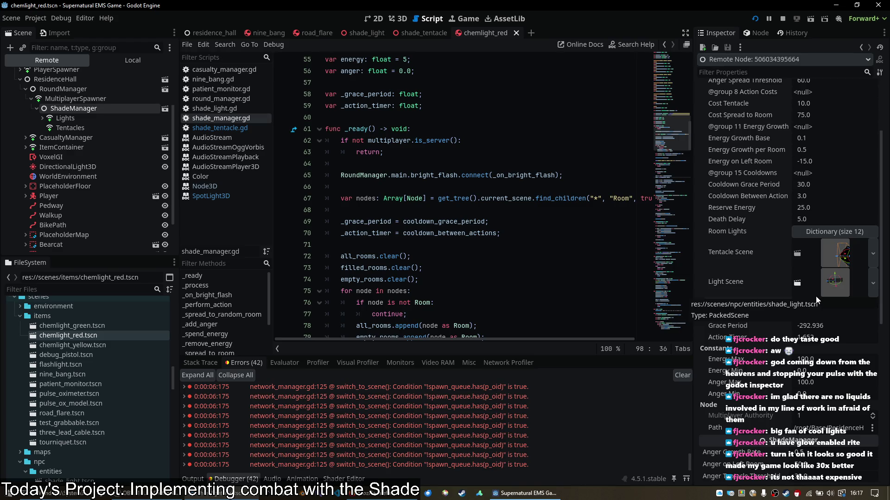
{"action": "type", "text": "100.0"}
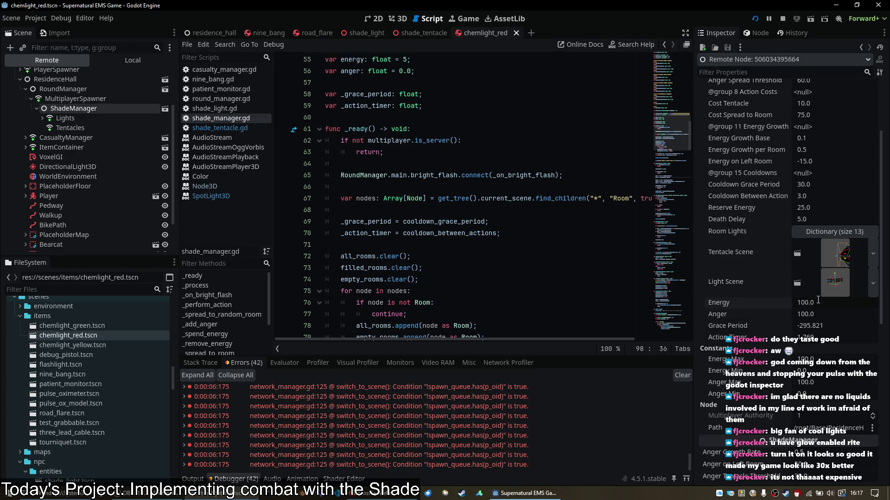
Try an Energy of 10, then settle the live ShadeManager's Energy at 100
{"action": "left_click", "coordinate": [818, 300]}
{"action": "type", "text": "100"}
{"action": "left_click", "coordinate": [818, 300]}
{"action": "left_click", "coordinate": [818, 301]}
{"action": "type", "text": "10"}
{"action": "key", "text": "Return"}
{"action": "left_click", "coordinate": [818, 300]}
{"action": "type", "text": "100"}
{"action": "key", "text": "Return"}
{"action": "scroll", "coordinate": [481, 245], "scroll_direction": "up", "scroll_amount": 13}
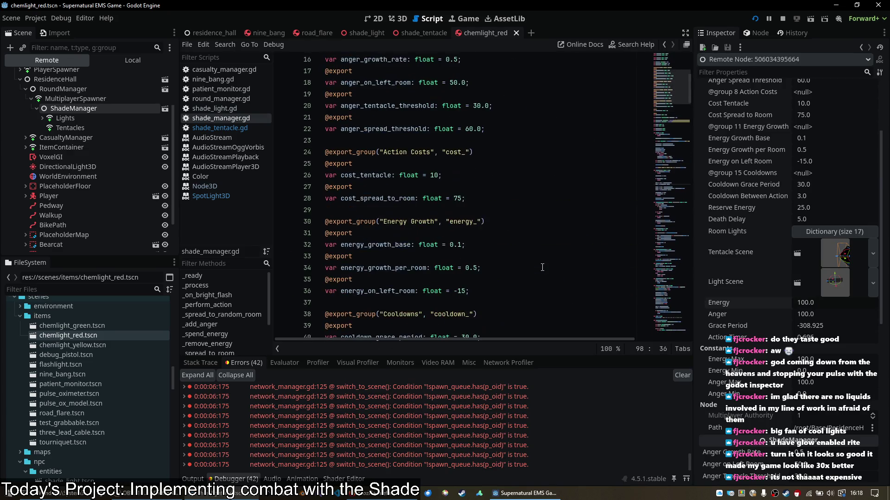
{"action": "scroll", "coordinate": [537, 264], "scroll_direction": "up", "scroll_amount": 4}
{"action": "scroll", "coordinate": [863, 252], "scroll_direction": "up", "scroll_amount": 4}
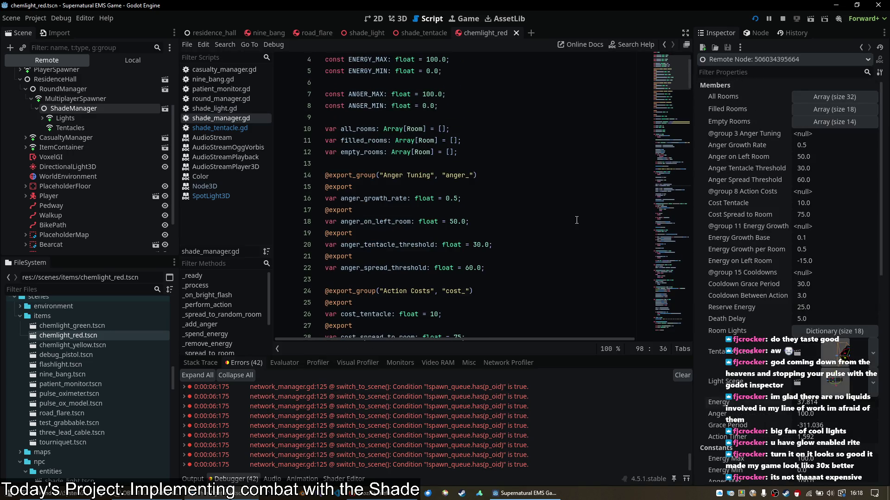
{"action": "scroll", "coordinate": [576, 220], "scroll_direction": "down", "scroll_amount": 16}
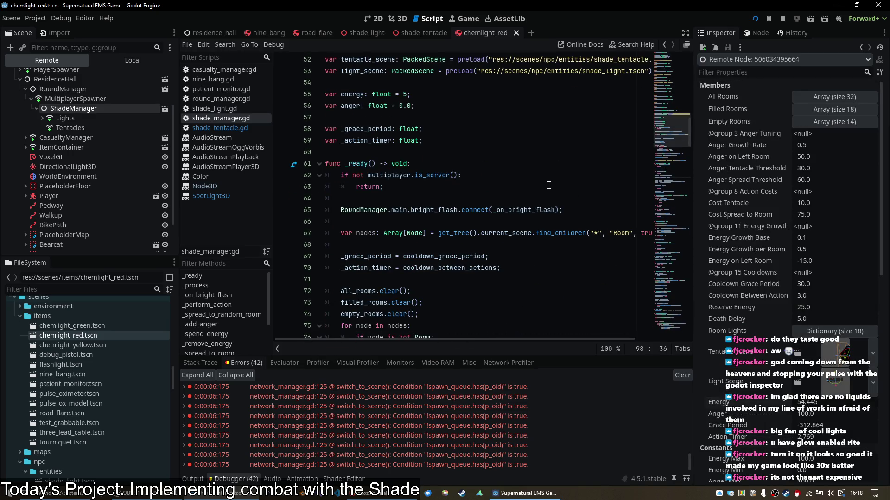
In the game, walk out to the trucks and take two items from the weapon rack into the hotbar
{"action": "left_click", "coordinate": [549, 185]}
{"action": "key", "text": "alt+Tab"}
{"action": "key", "text": "alt+Tab"}
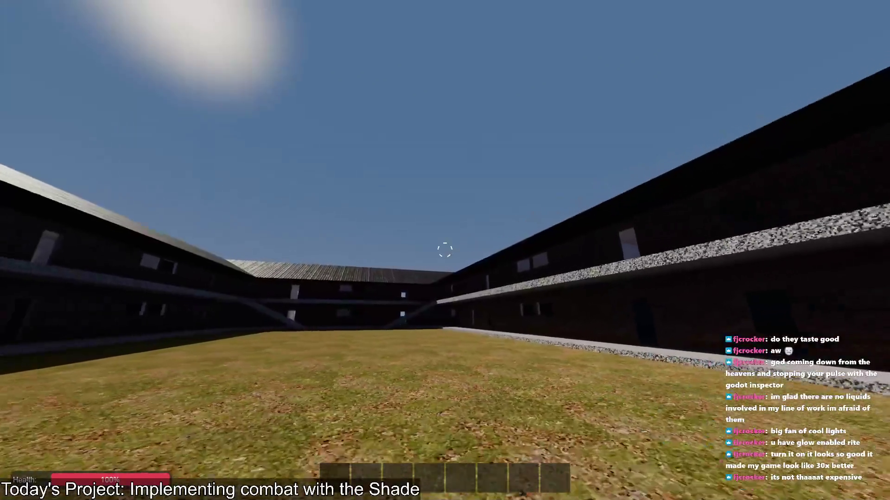
{"action": "key", "text": "w"}
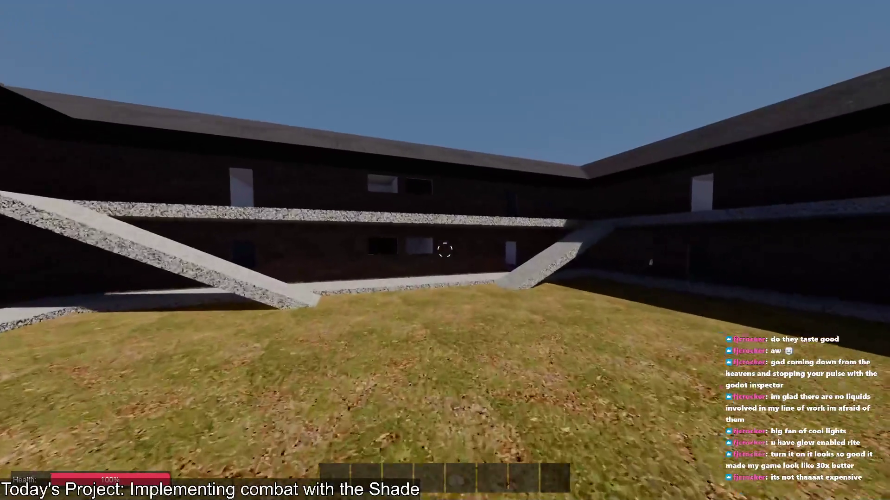
{"action": "key", "text": "w"}
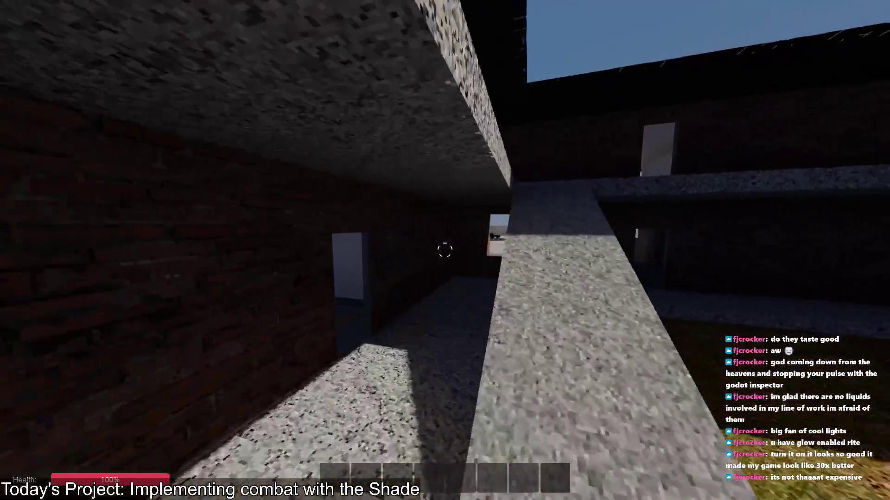
{"action": "key", "text": "w"}
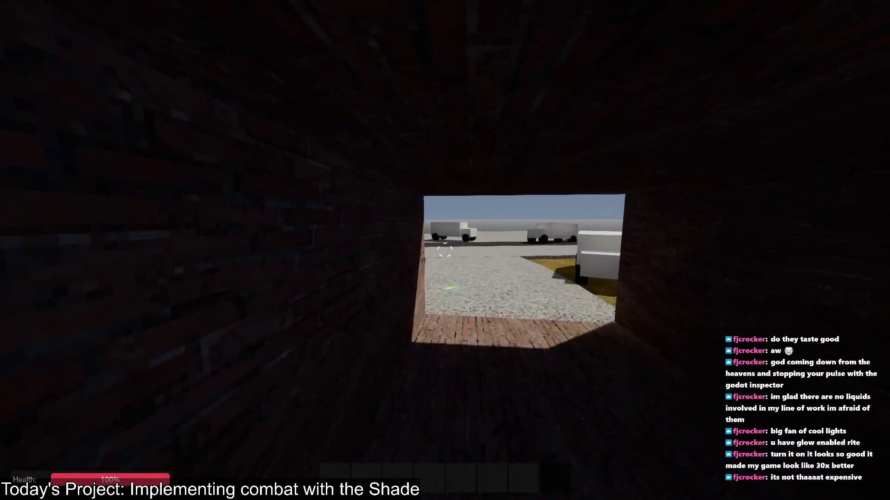
{"action": "key", "text": "w"}
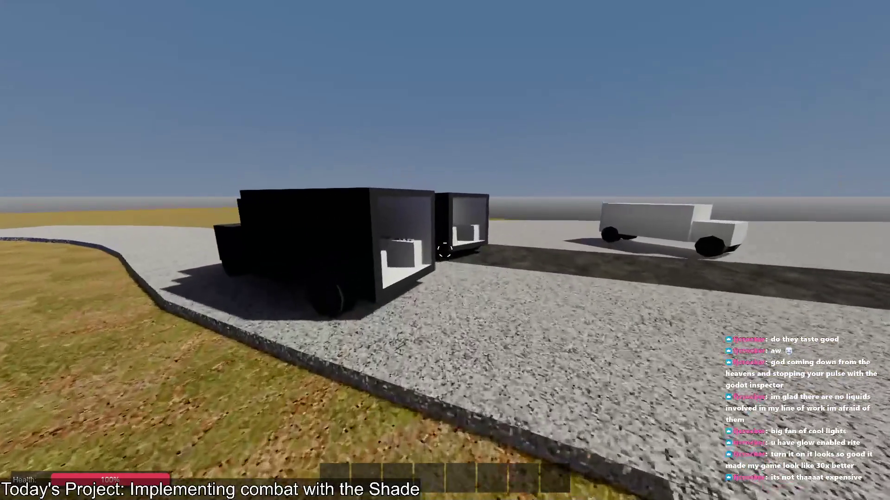
{"action": "key", "text": "w"}
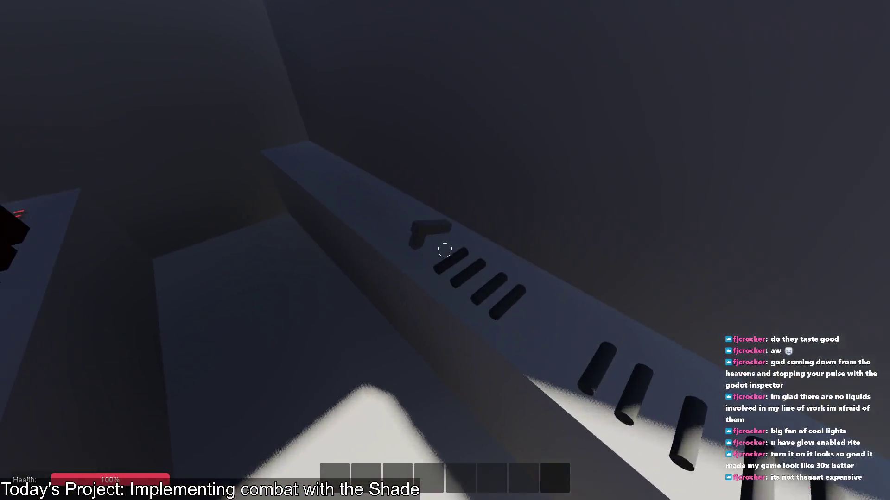
{"action": "key", "text": "w"}
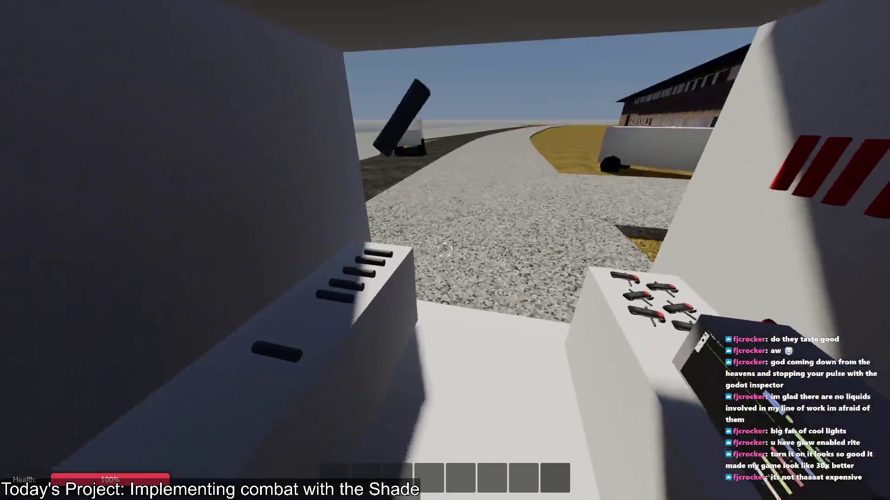
{"action": "key", "text": "s"}
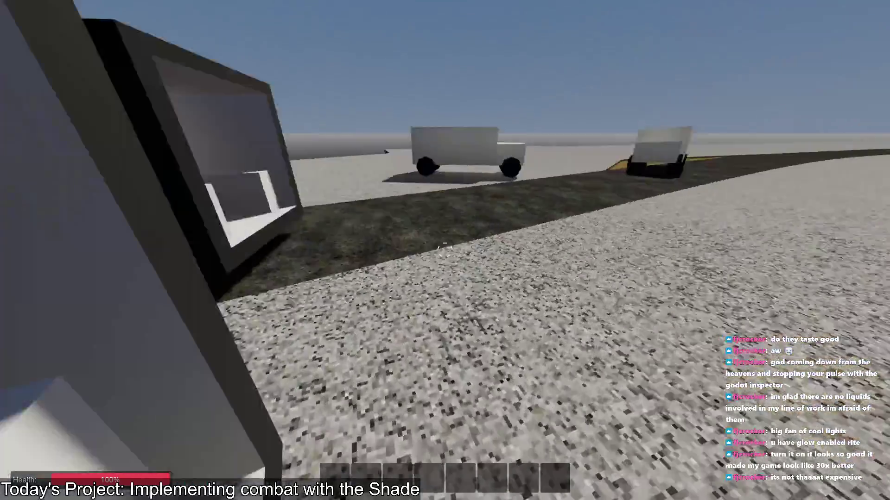
{"action": "key", "text": "w"}
{"action": "key", "text": "e"}
{"action": "key", "text": "s"}
{"action": "key", "text": "e"}
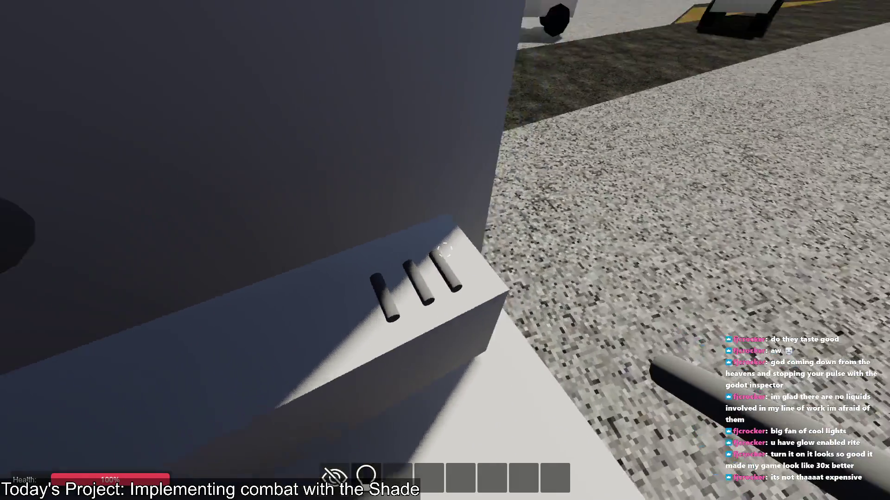
Walk back through the passage and courtyard into the brick building's dark rooms
{"action": "key", "text": "w"}
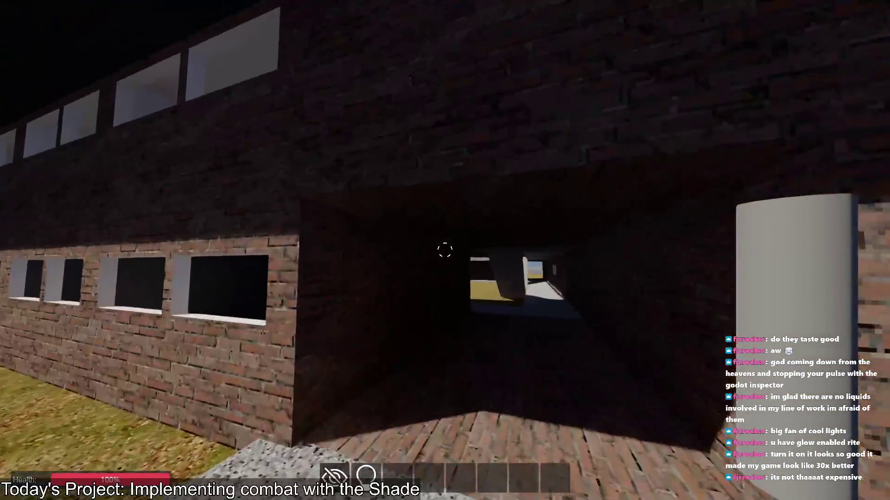
{"action": "key", "text": "w"}
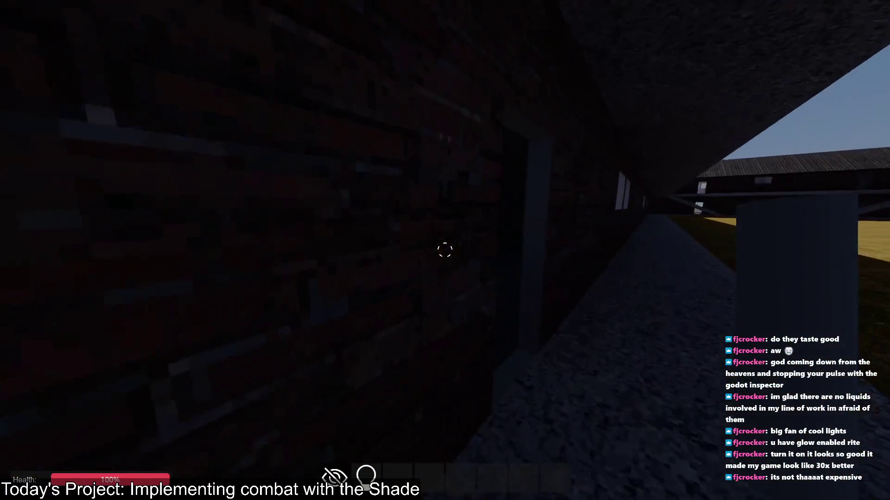
{"action": "key", "text": "s"}
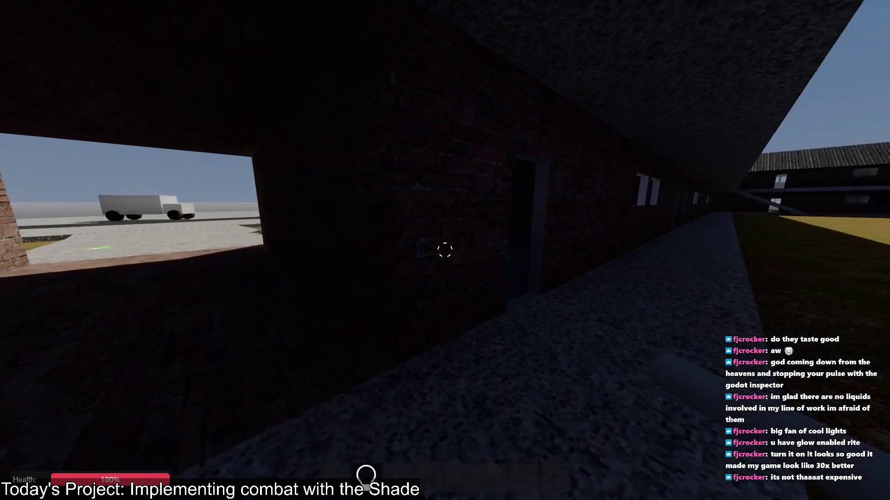
{"action": "key", "text": "w"}
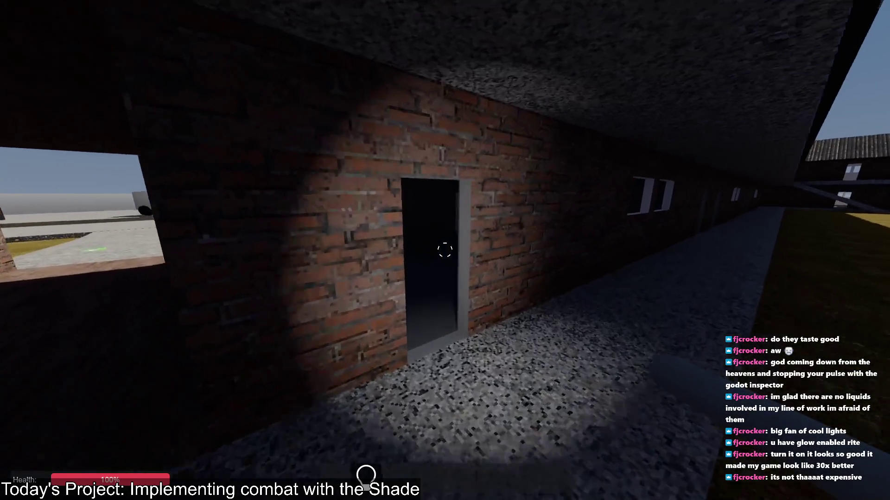
{"action": "key", "text": "w"}
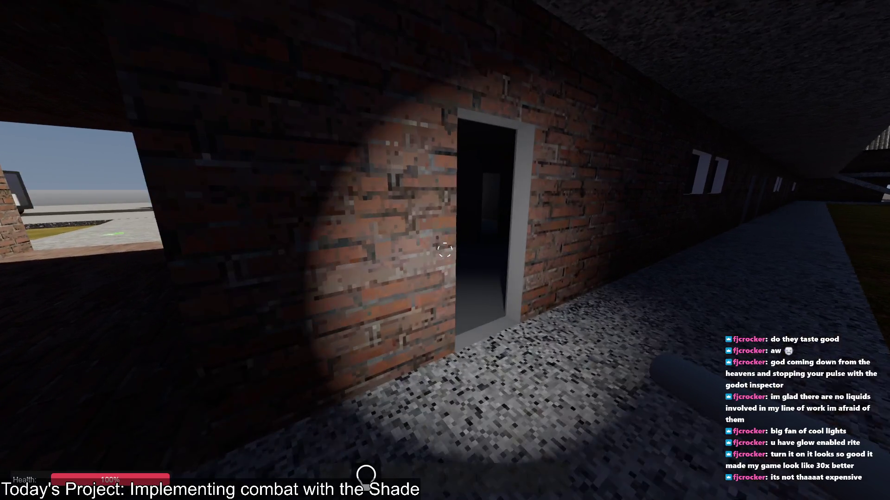
{"action": "key", "text": "w"}
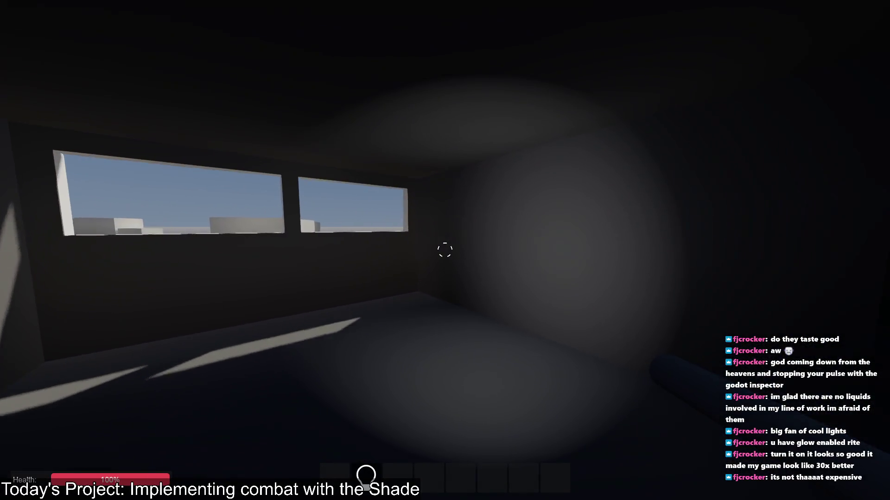
{"action": "key", "text": "w"}
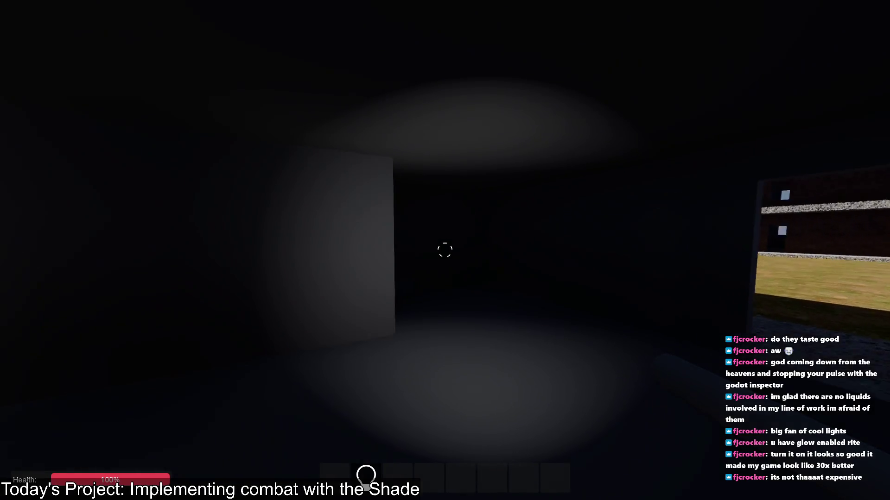
{"action": "key", "text": "w"}
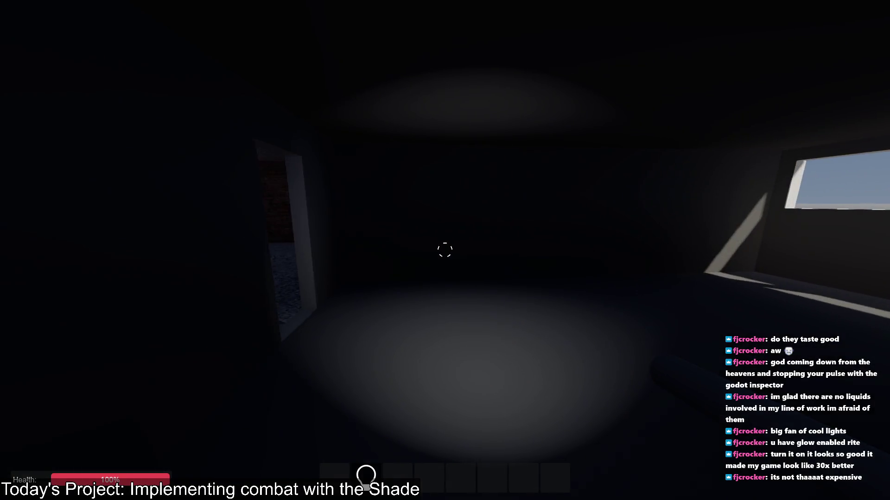
{"action": "key", "text": "w"}
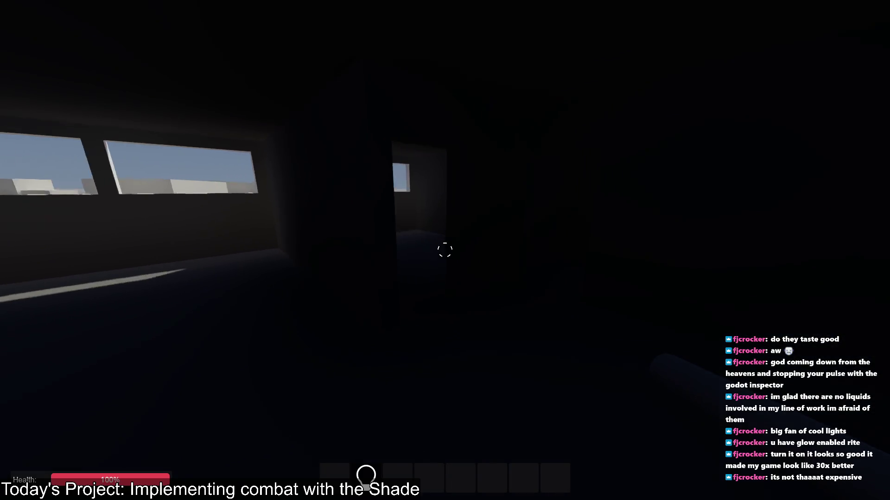
Take out a light and explore the dark rooms past the windows and doorways
{"action": "key", "text": "f"}
{"action": "key", "text": "w"}
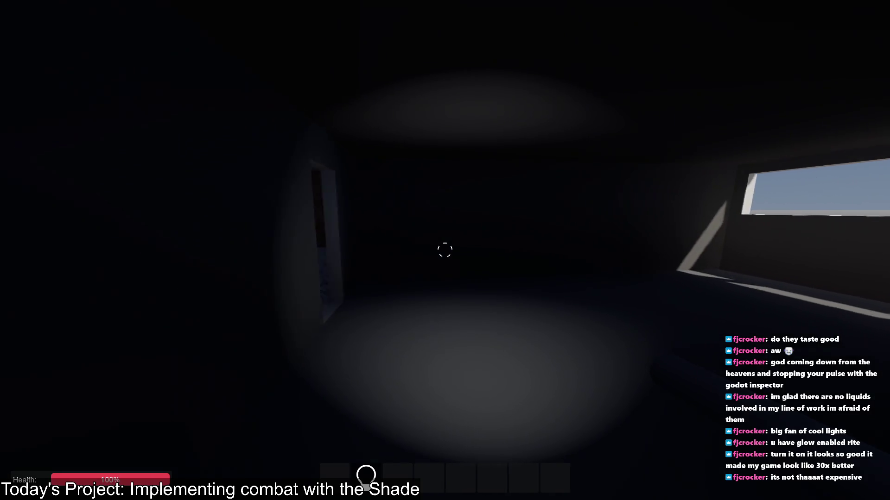
{"action": "key", "text": "w"}
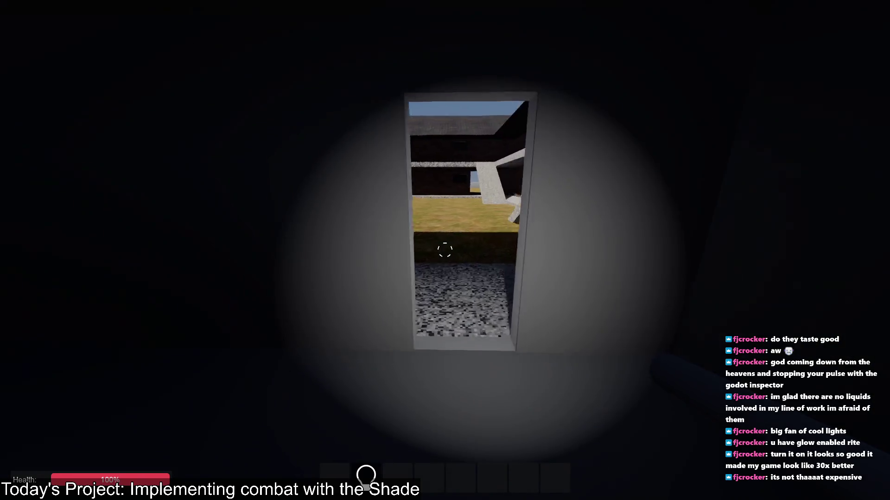
{"action": "key", "text": "w"}
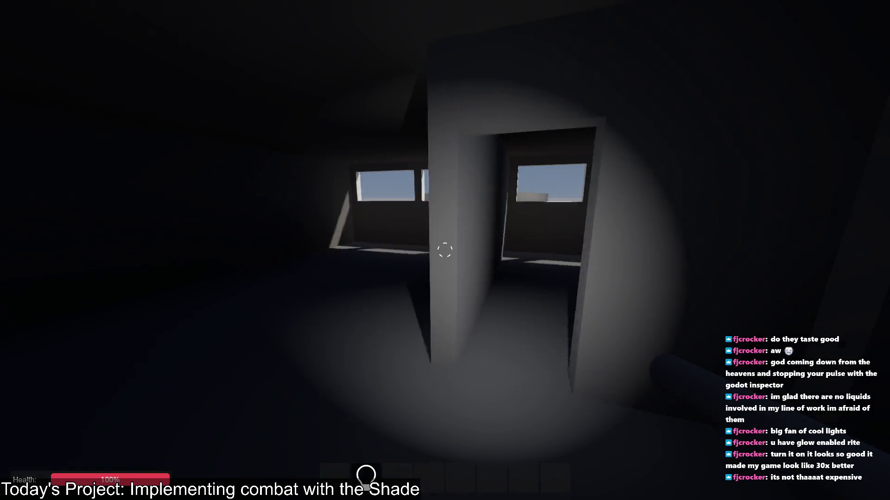
{"action": "key", "text": "w"}
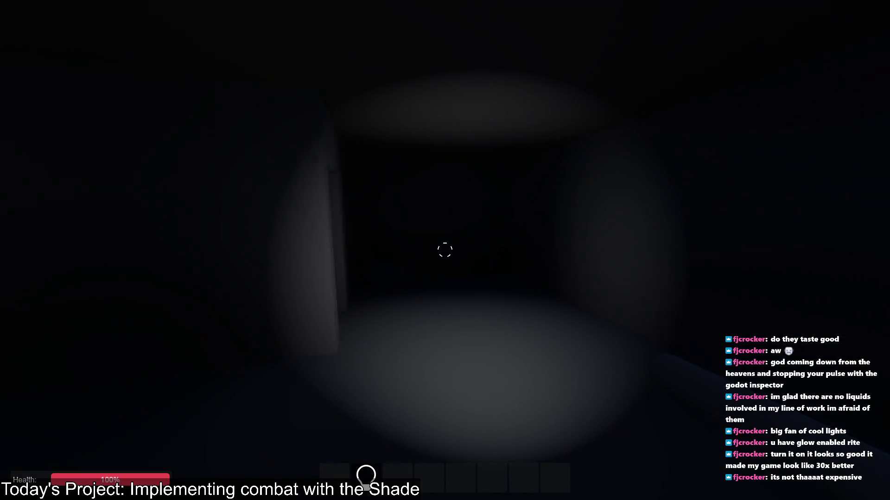
{"action": "key", "text": "w"}
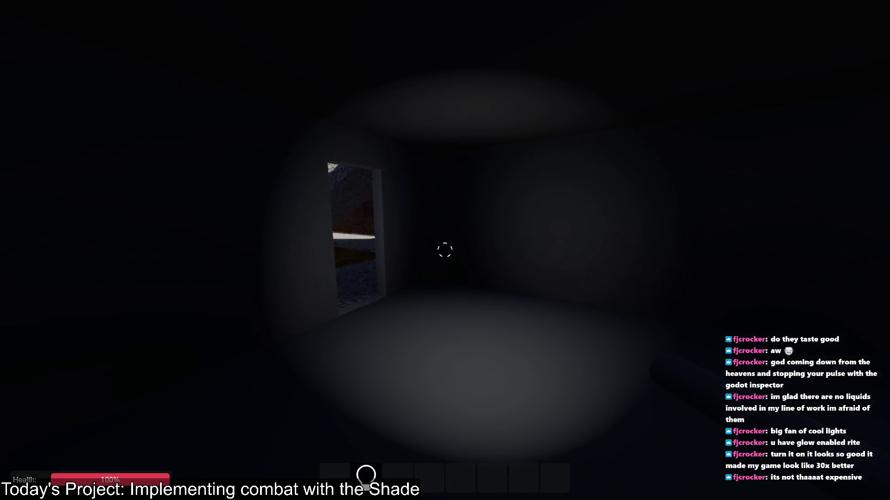
{"action": "key", "text": "w"}
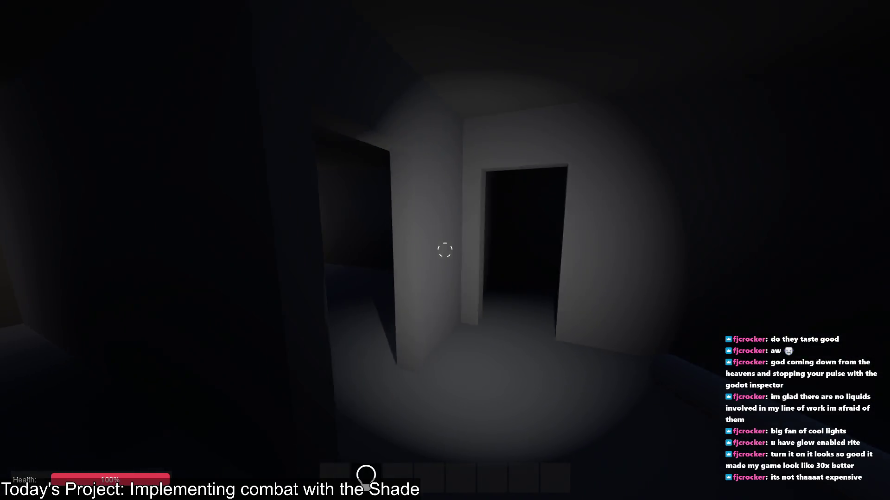
{"action": "key", "text": "w"}
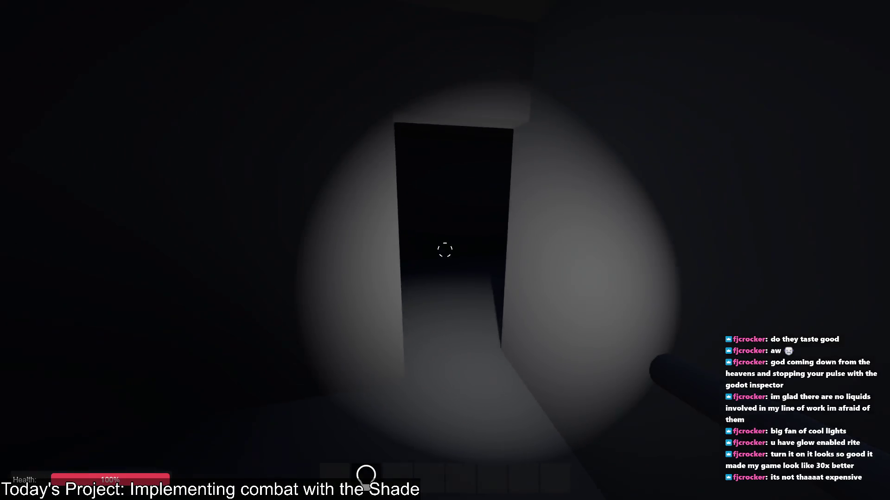
{"action": "key", "text": "w"}
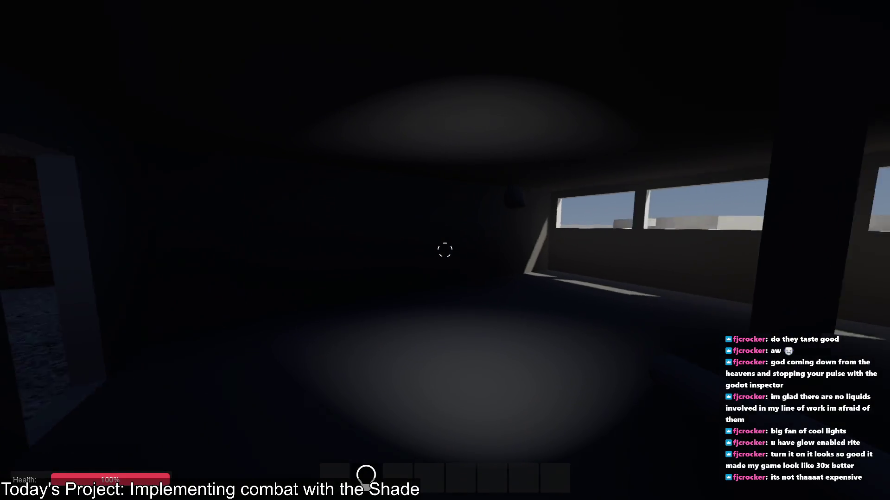
{"action": "key", "text": "w"}
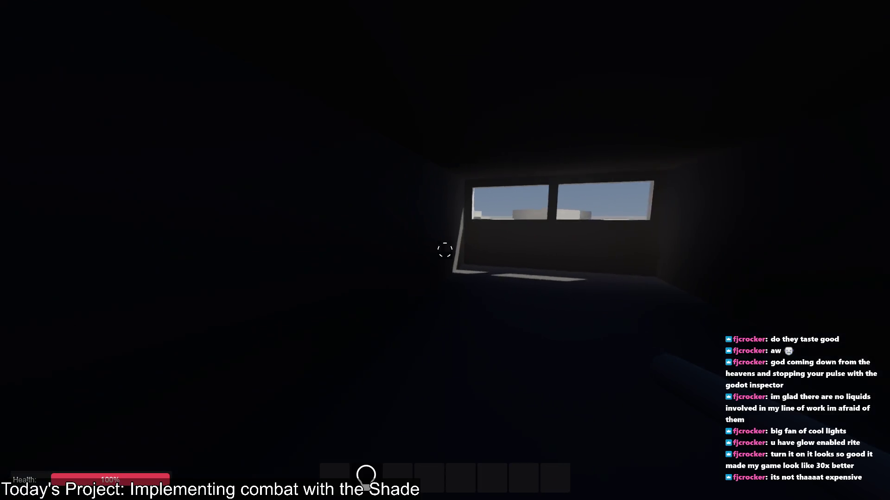
{"action": "key", "text": "w"}
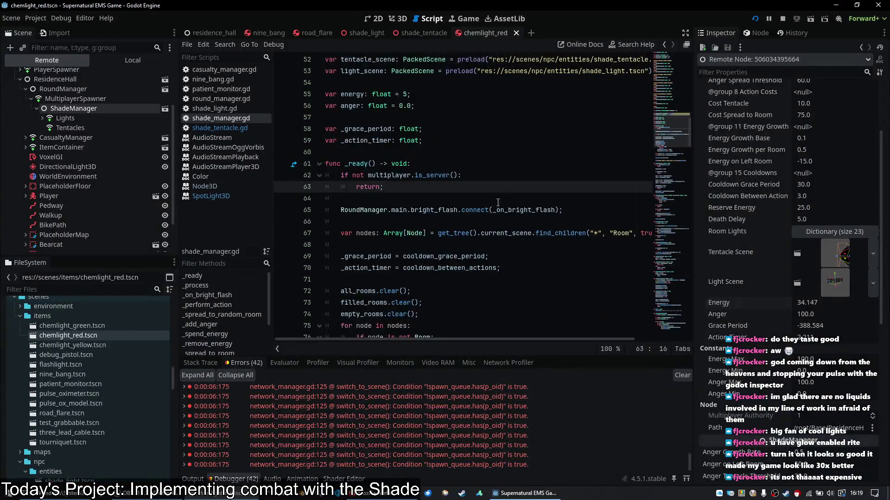
{"action": "scroll", "coordinate": [498, 203], "scroll_direction": "down", "scroll_amount": 20}
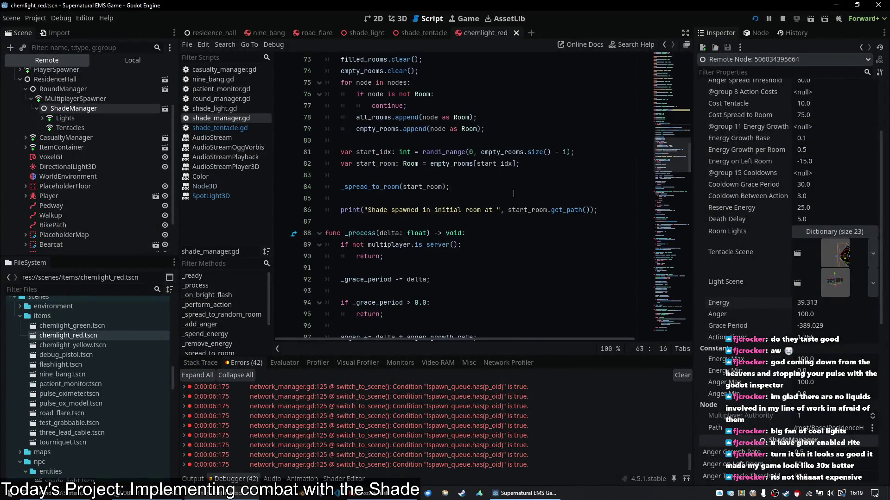
Scroll through shade_manager.gd, then switch to the shade_tentacle.gd script
{"action": "scroll", "coordinate": [467, 199], "scroll_direction": "down", "scroll_amount": 20}
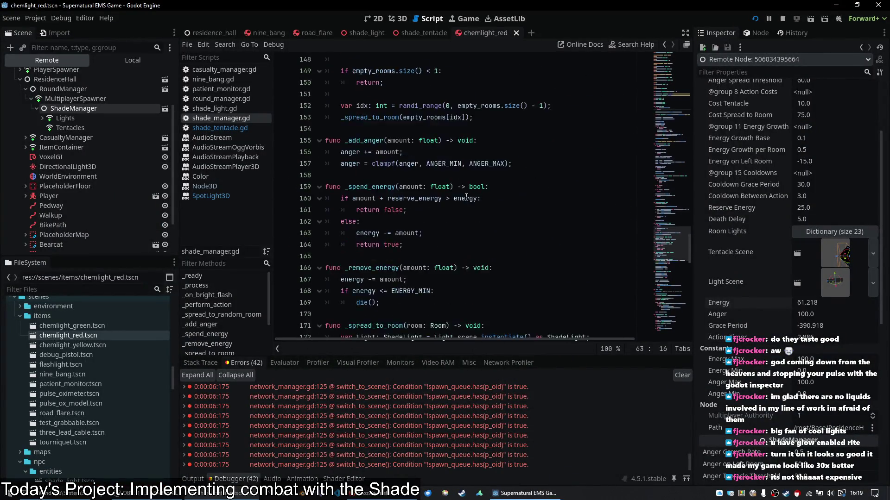
{"action": "scroll", "coordinate": [467, 191], "scroll_direction": "down", "scroll_amount": 3}
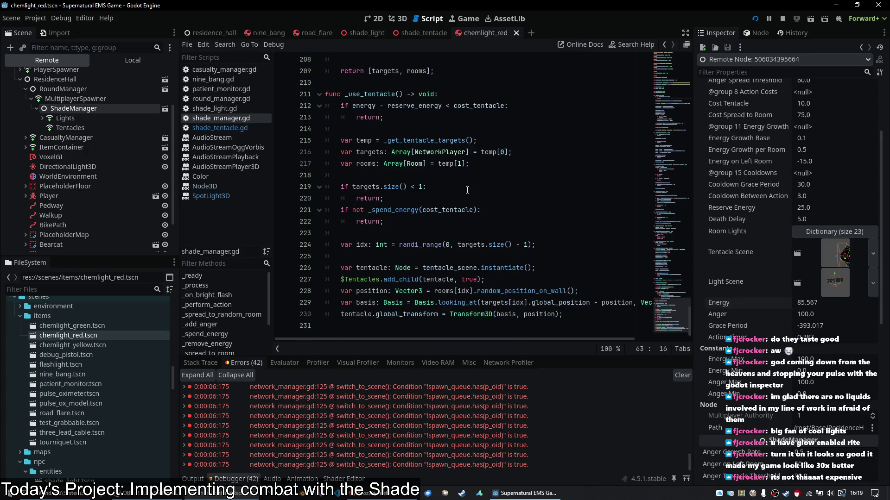
{"action": "left_click", "coordinate": [255, 127]}
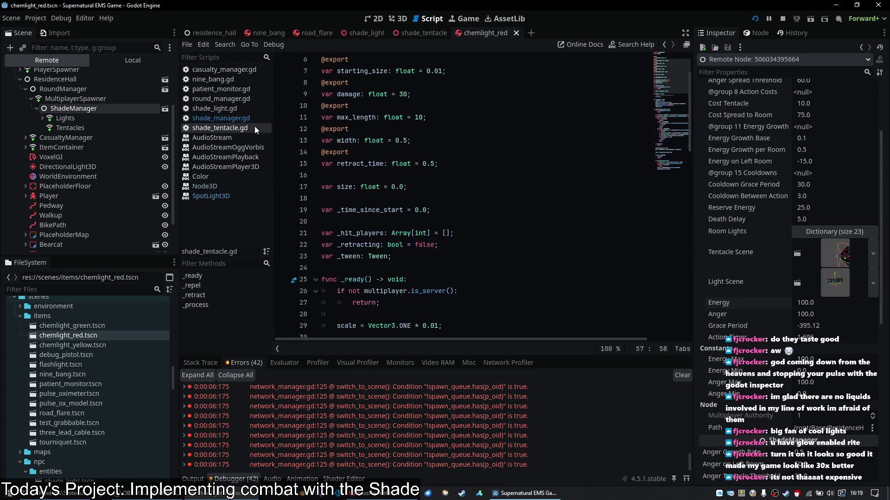
{"action": "scroll", "coordinate": [632, 222], "scroll_direction": "down", "scroll_amount": 6}
{"action": "scroll", "coordinate": [633, 222], "scroll_direction": "down", "scroll_amount": 7}
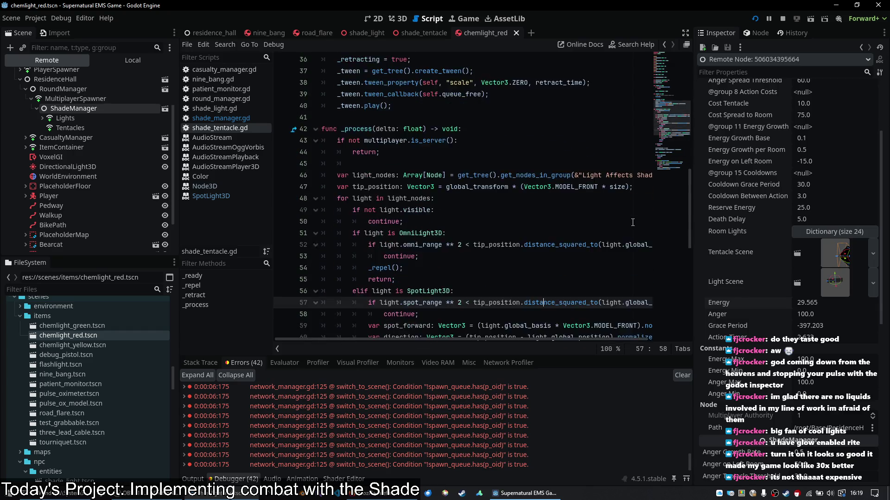
Review _process's OmniLight3D range check and repel return, then go back to the game
{"action": "left_click", "coordinate": [495, 211]}
{"action": "left_click", "coordinate": [518, 199]}
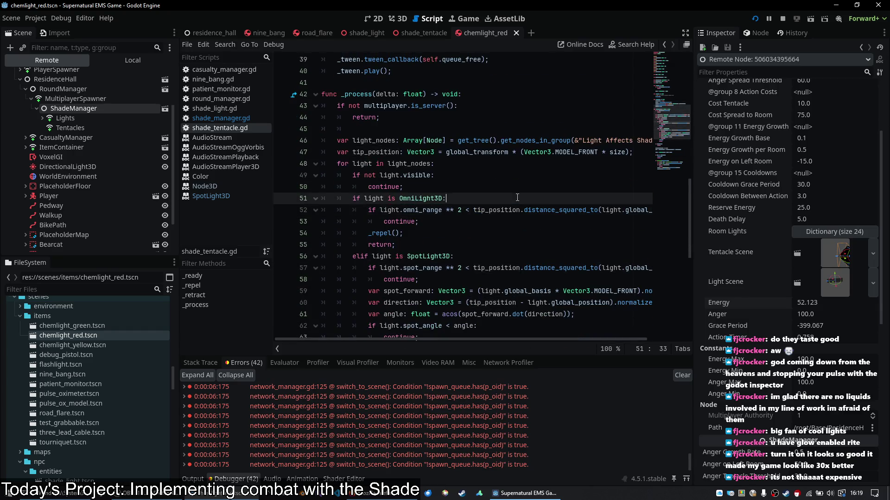
{"action": "scroll", "coordinate": [517, 198], "scroll_direction": "down", "scroll_amount": 2}
{"action": "scroll", "coordinate": [517, 198], "scroll_direction": "up", "scroll_amount": 2}
{"action": "scroll", "coordinate": [533, 190], "scroll_direction": "down", "scroll_amount": 2}
{"action": "left_click", "coordinate": [553, 177]}
{"action": "scroll", "coordinate": [543, 201], "scroll_direction": "right", "scroll_amount": 3}
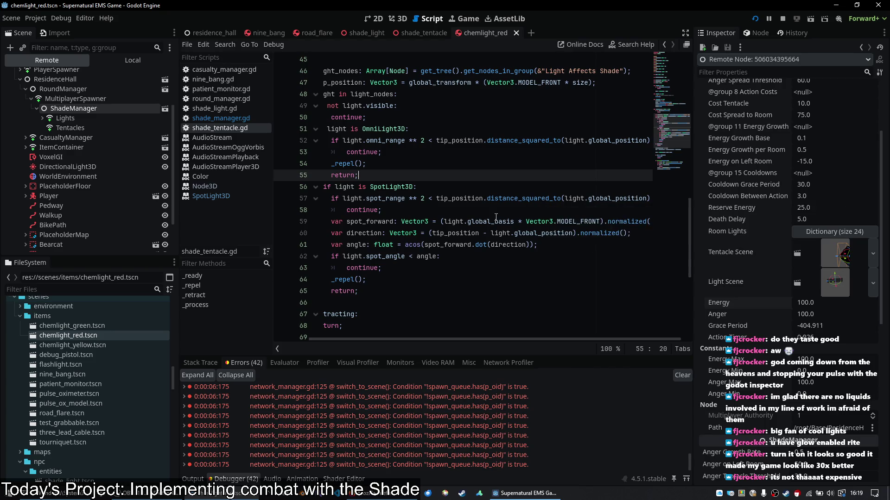
{"action": "scroll", "coordinate": [450, 278], "scroll_direction": "right", "scroll_amount": 1}
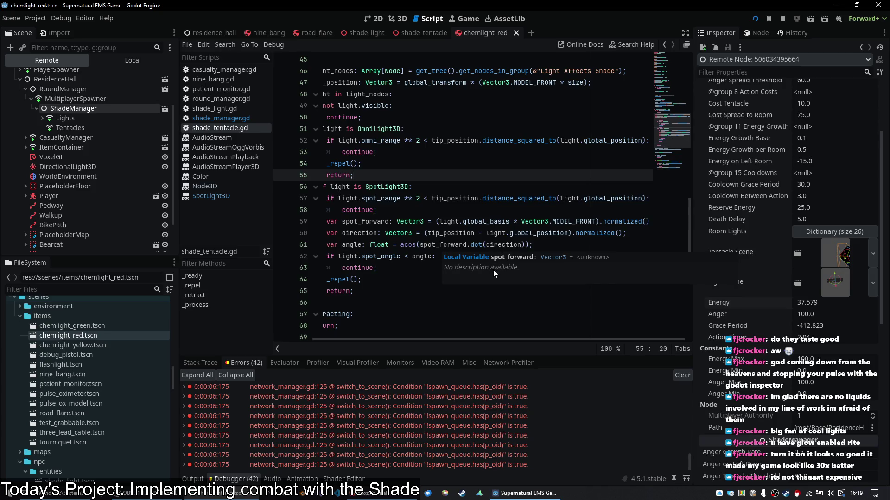
{"action": "key", "text": "alt+Tab"}
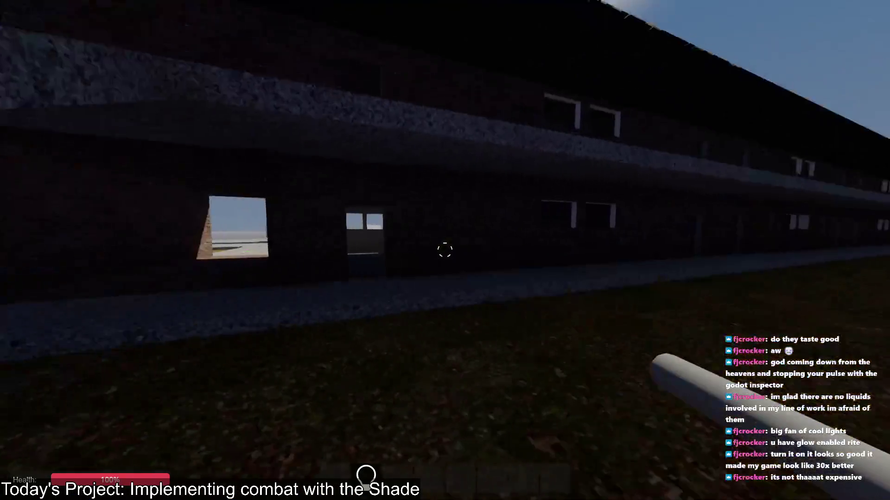
Replace MODEL_FRONT with FORWARD on line 47 of shade_tentacle.gd, then test in the game
{"action": "key", "text": "alt+Tab"}
{"action": "mouse_move", "coordinate": [508, 237]}
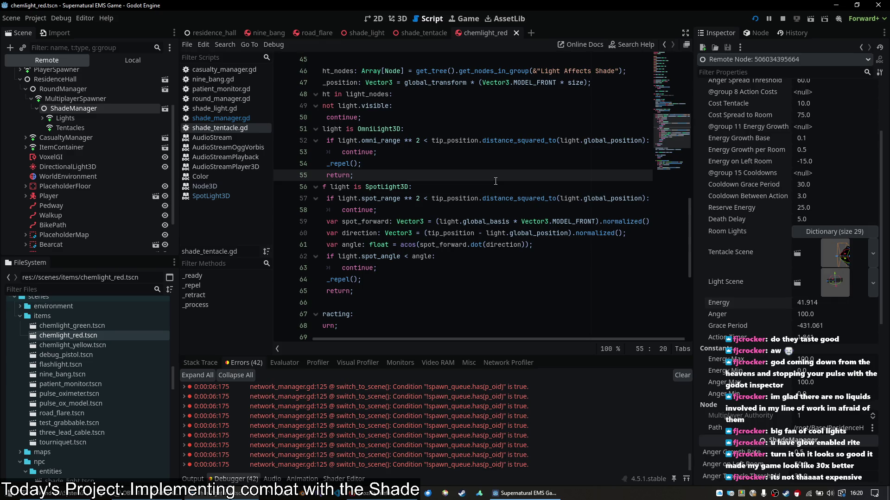
{"action": "scroll", "coordinate": [496, 180], "scroll_direction": "left", "scroll_amount": 3}
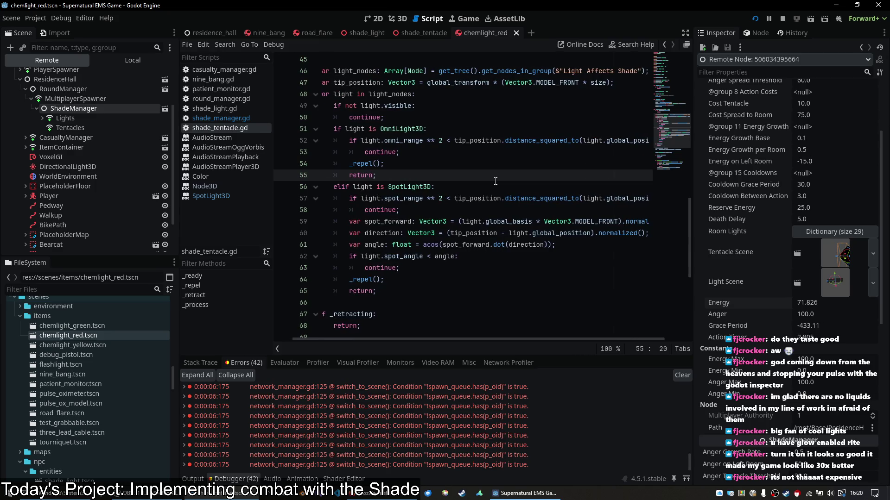
{"action": "scroll", "coordinate": [495, 180], "scroll_direction": "right", "scroll_amount": 1}
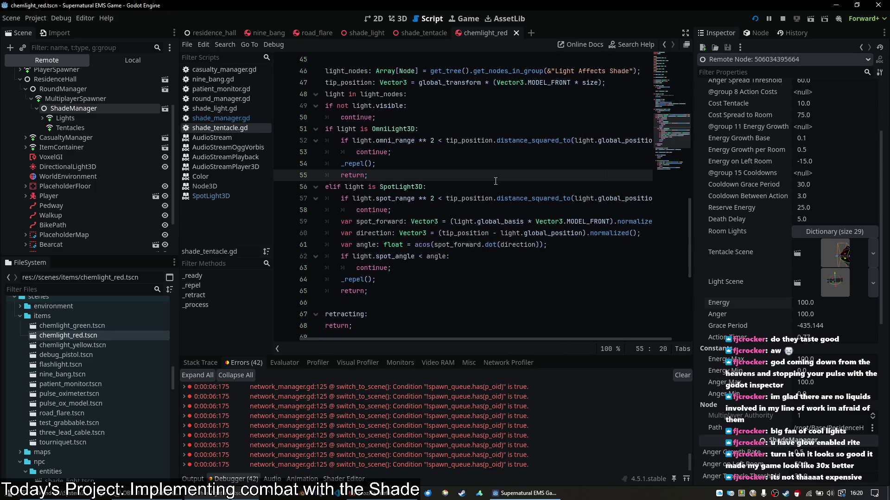
{"action": "double_click", "coordinate": [548, 83]}
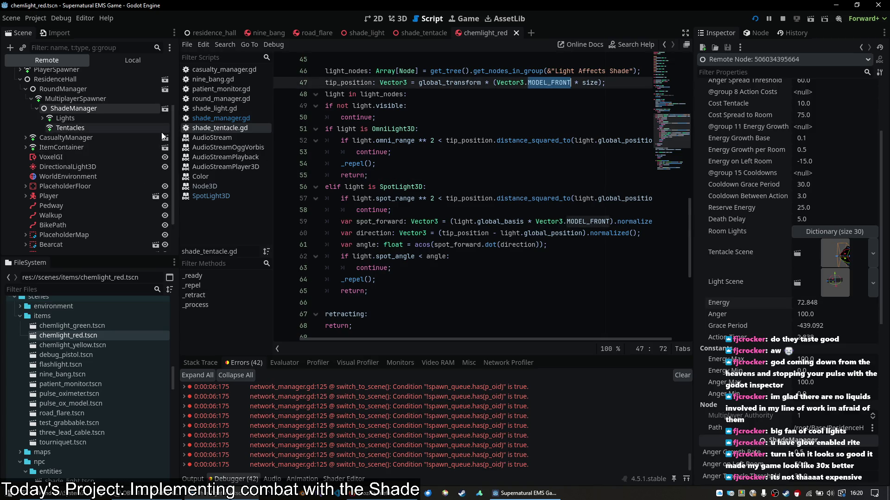
{"action": "type", "text": "FORWARD"}
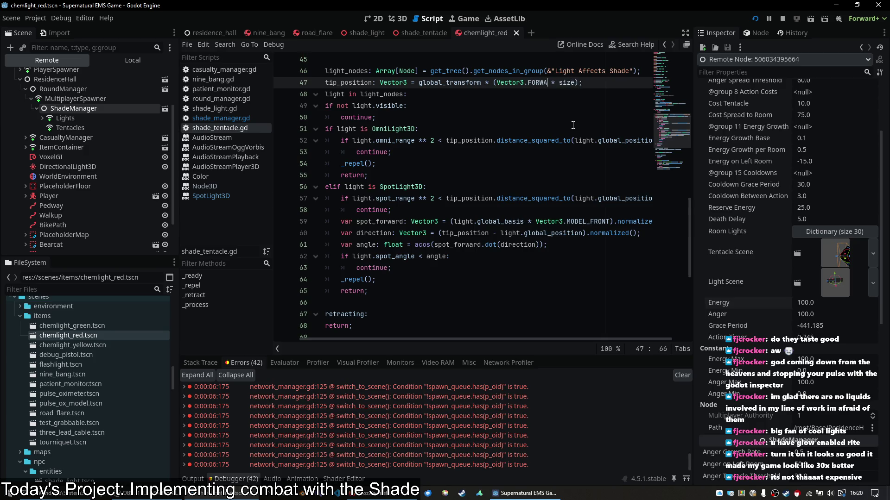
{"action": "key", "text": "alt+Tab"}
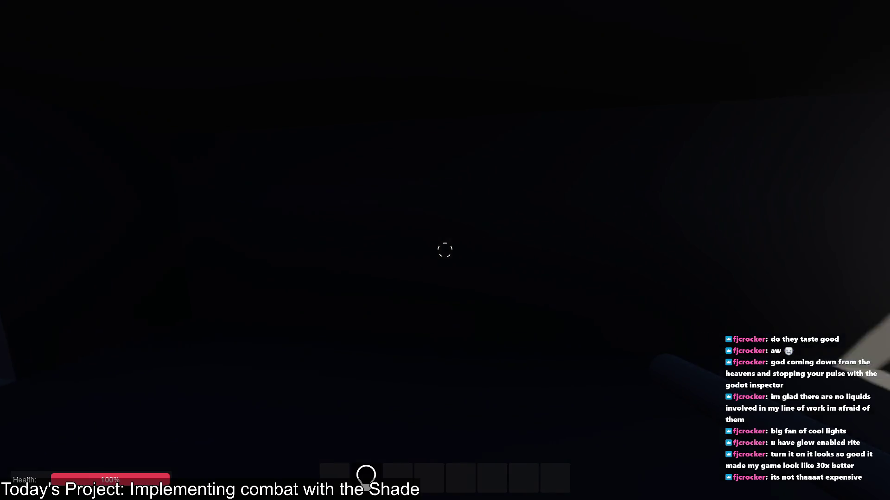
{"action": "key", "text": "f"}
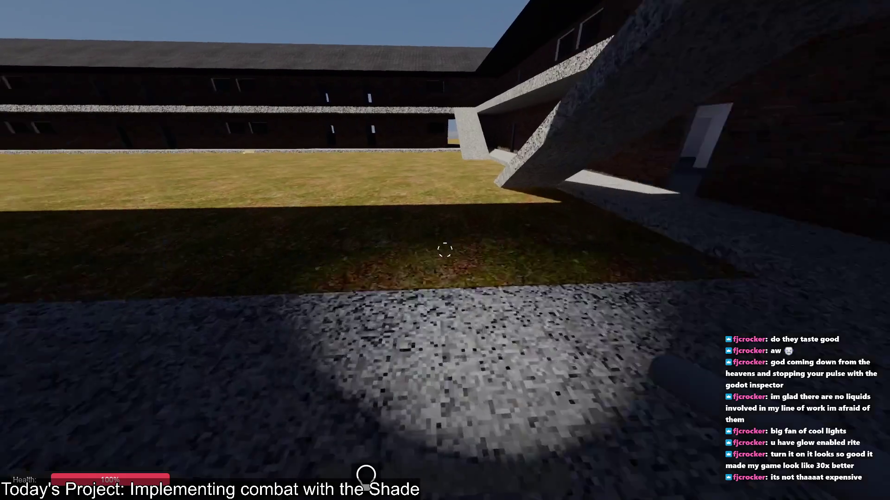
{"action": "key", "text": "alt+Tab"}
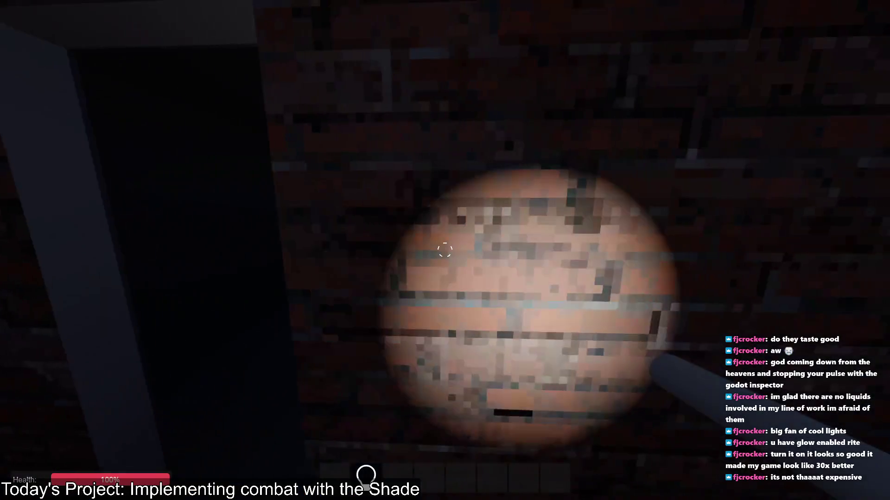
{"action": "key", "text": "f"}
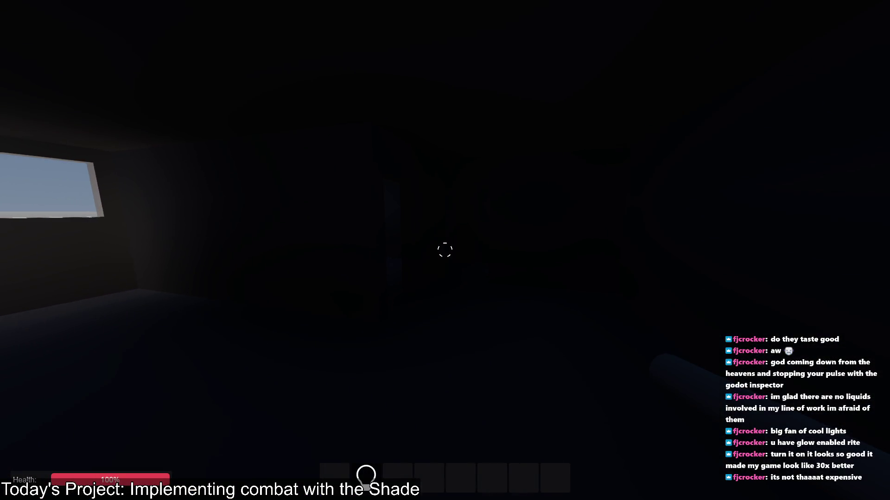
{"action": "key", "text": "f"}
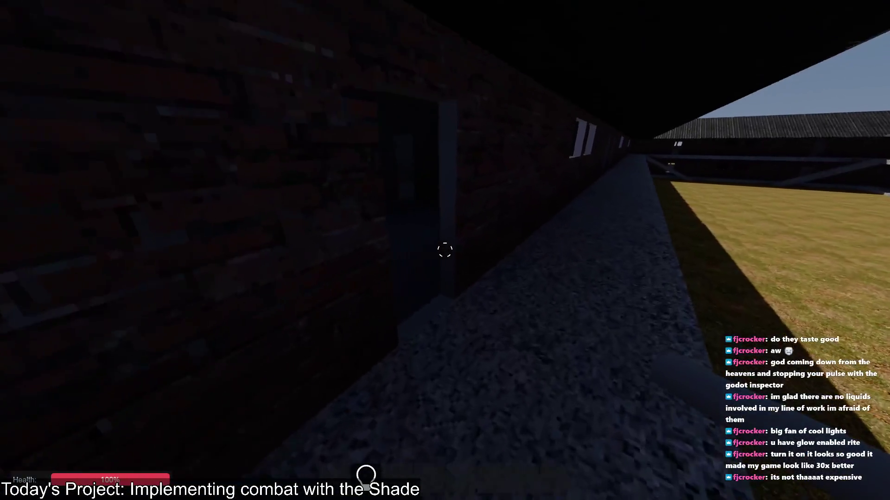
{"action": "key", "text": "alt+Tab"}
{"action": "key", "text": "alt+Tab"}
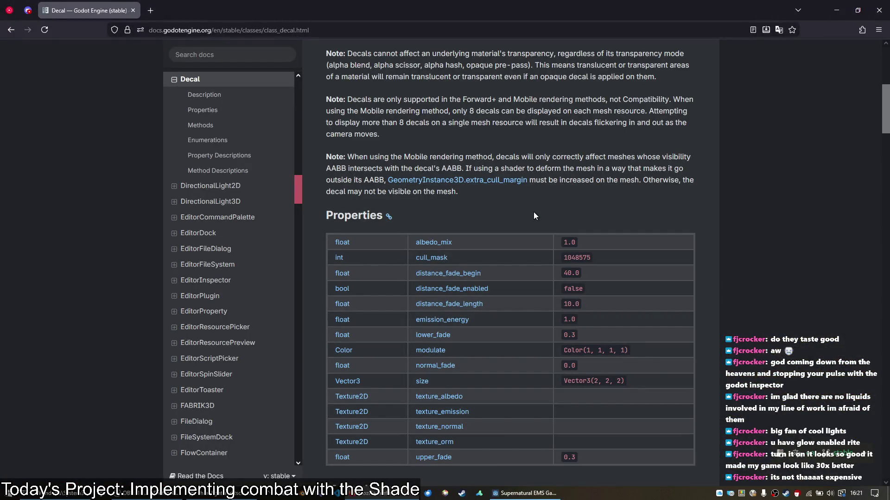
{"action": "key", "text": "alt+Tab"}
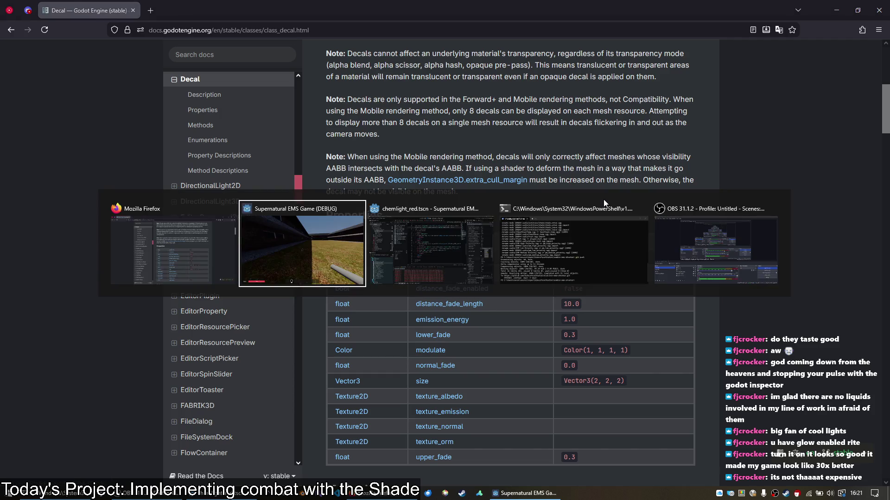
{"action": "key", "text": "alt+shift+Tab"}
{"action": "key", "text": "alt+Tab"}
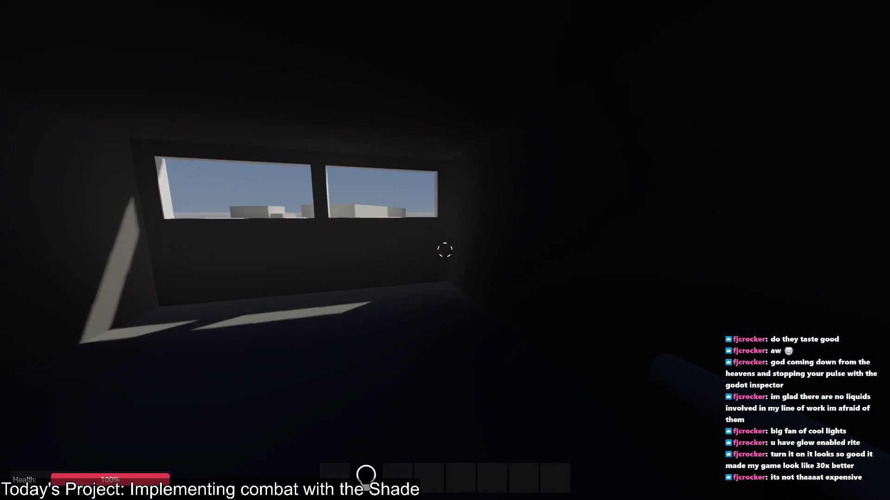
Switch on the flashlight and walk through the windowed room out into the courtyard
{"action": "key", "text": "f"}
{"action": "key", "text": "w"}
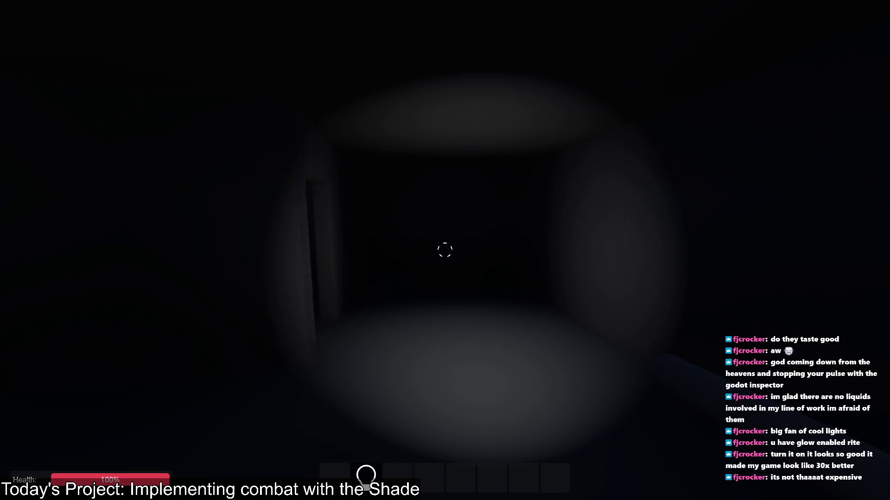
{"action": "key", "text": "w"}
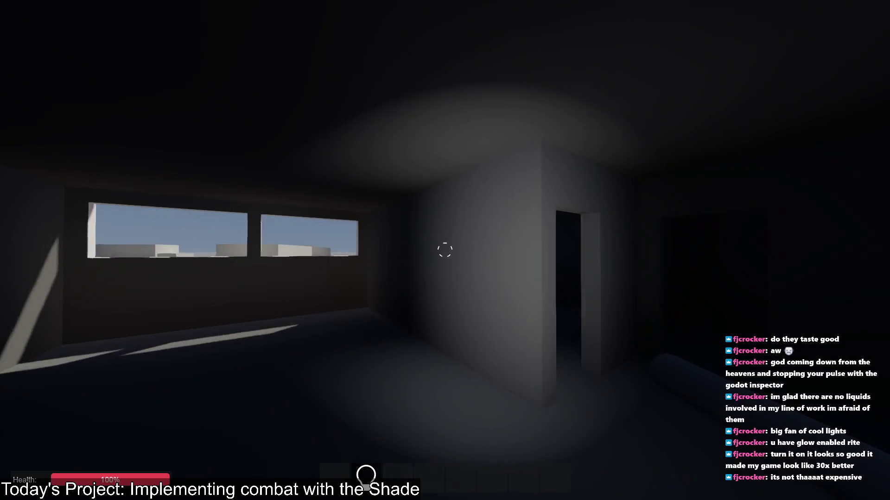
{"action": "key", "text": "alt+Tab"}
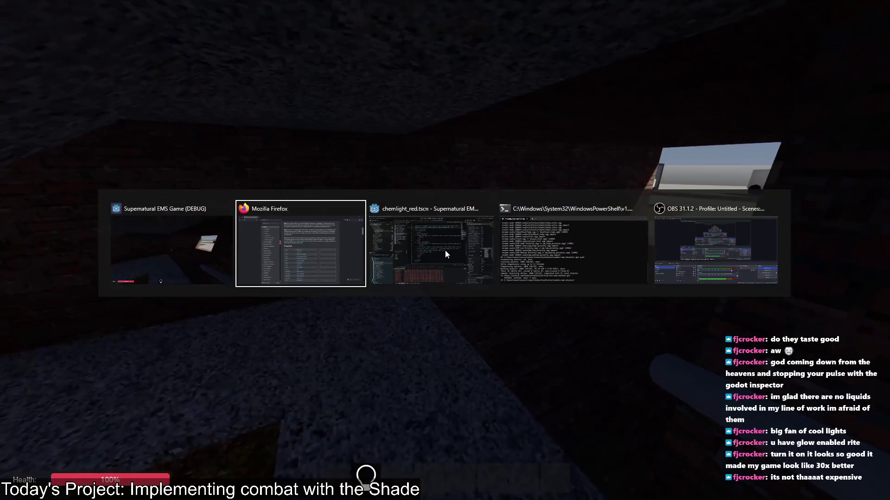
{"action": "key", "text": "alt+Tab"}
{"action": "key", "text": "alt+Tab"}
{"action": "key", "text": "alt+Tab"}
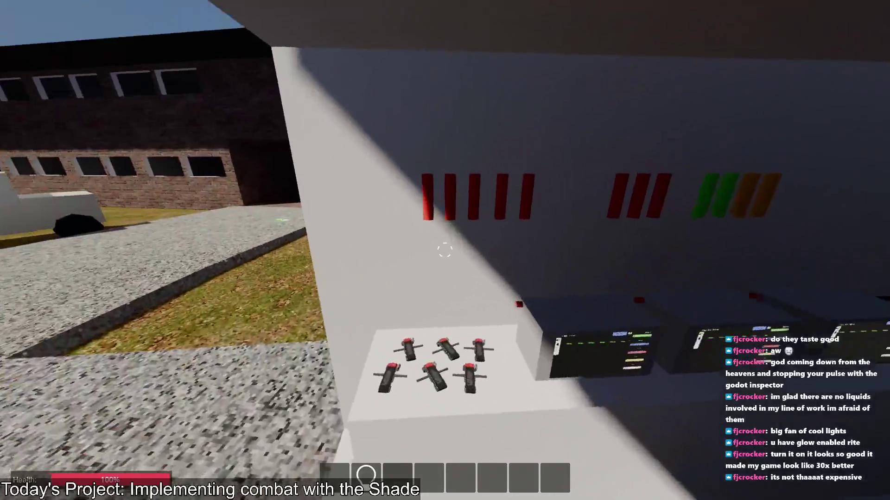
Pick up two road flares from the shelf and walk into the red-lit room
{"action": "key", "text": "e"}
{"action": "key", "text": "e"}
{"action": "key", "text": "e"}
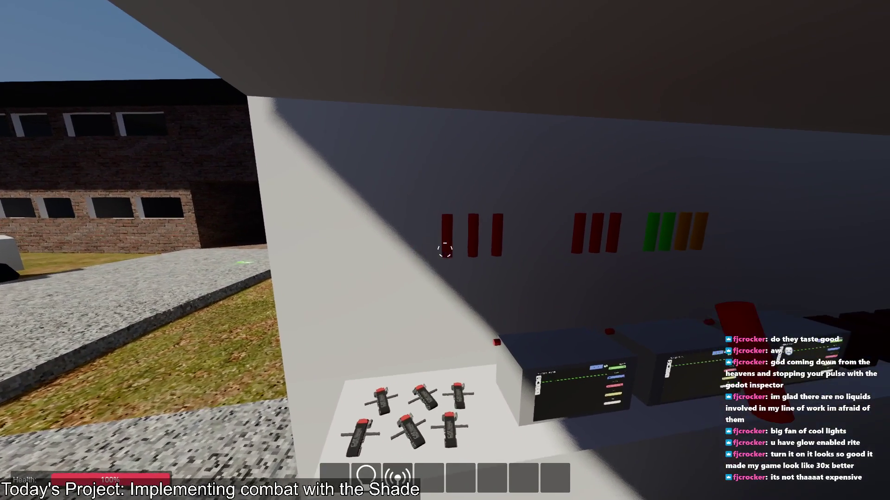
{"action": "key", "text": "e"}
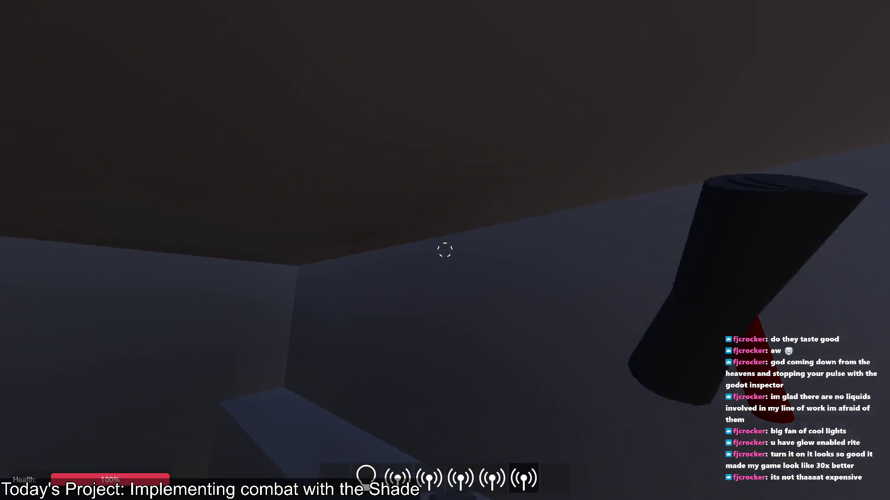
{"action": "key", "text": "w"}
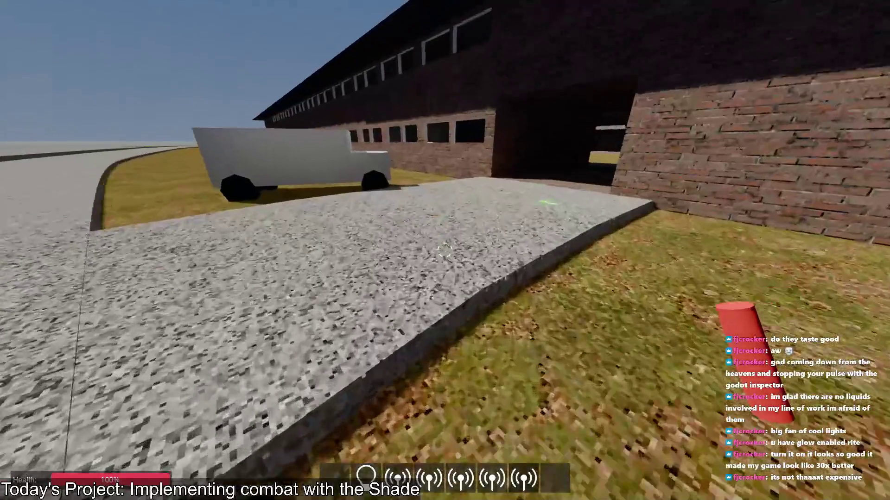
{"action": "key", "text": "w"}
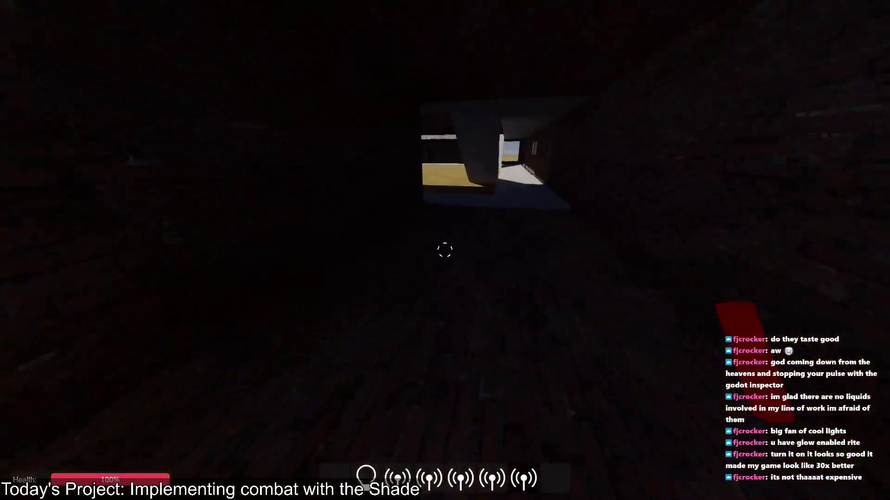
{"action": "key", "text": "w"}
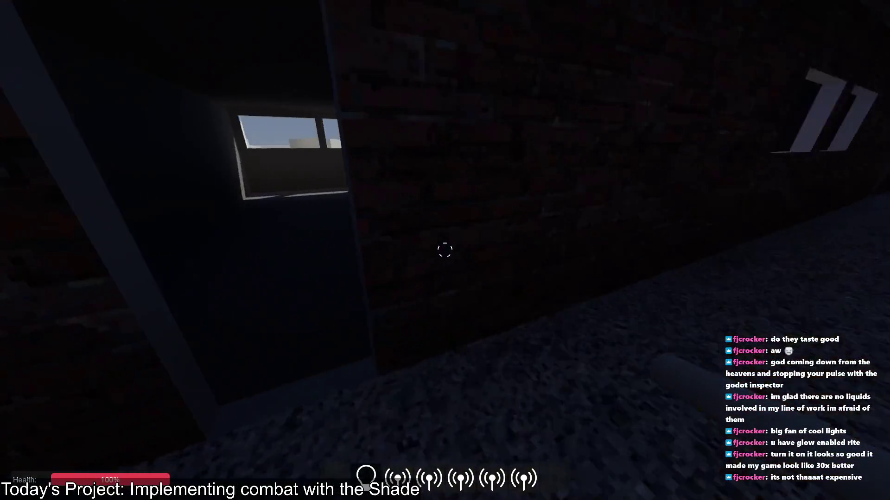
{"action": "key", "text": "w"}
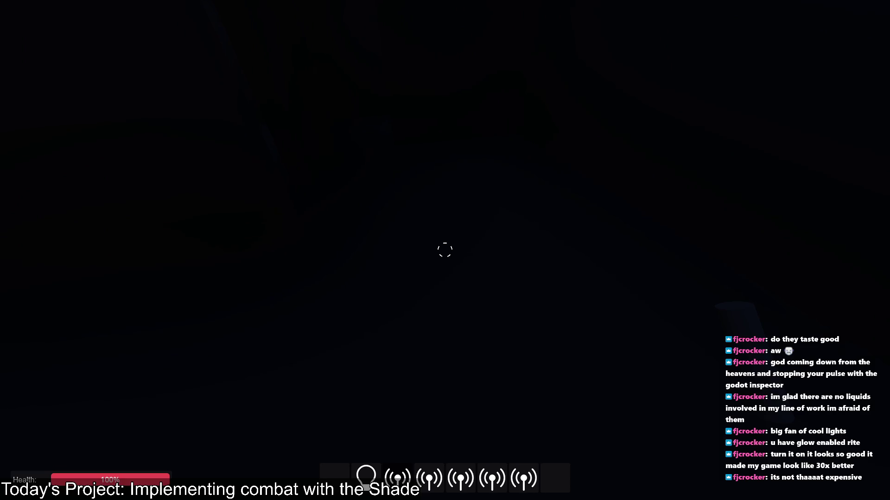
{"action": "key", "text": "w"}
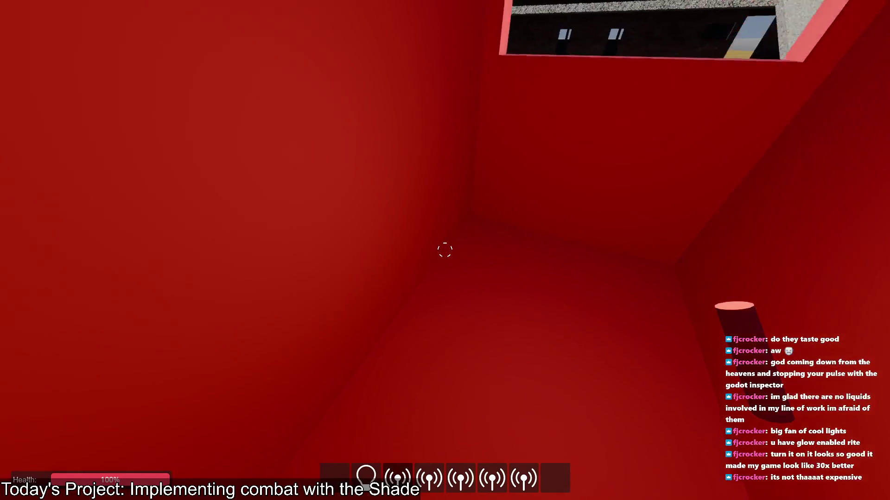
{"action": "key", "text": "w"}
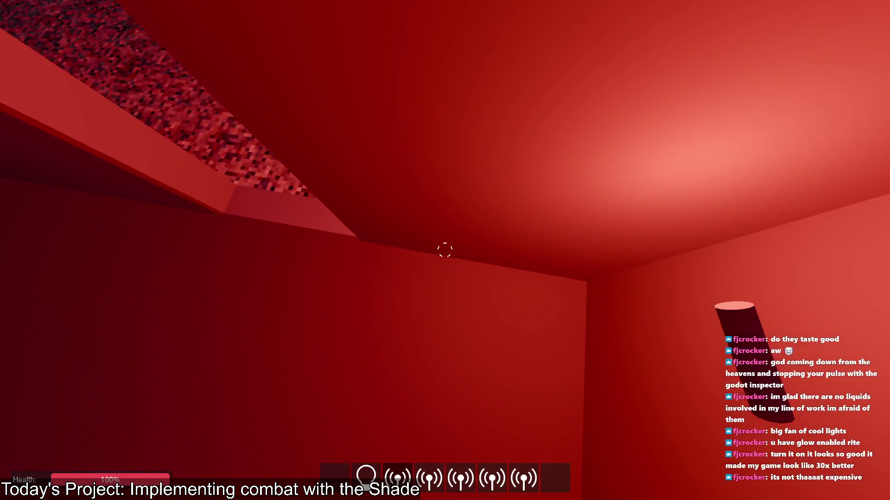
Throw the beacons from hotbar slots 4 through 7 onto the red room's floor
{"action": "left_click", "coordinate": [445, 250]}
{"action": "key", "text": "w"}
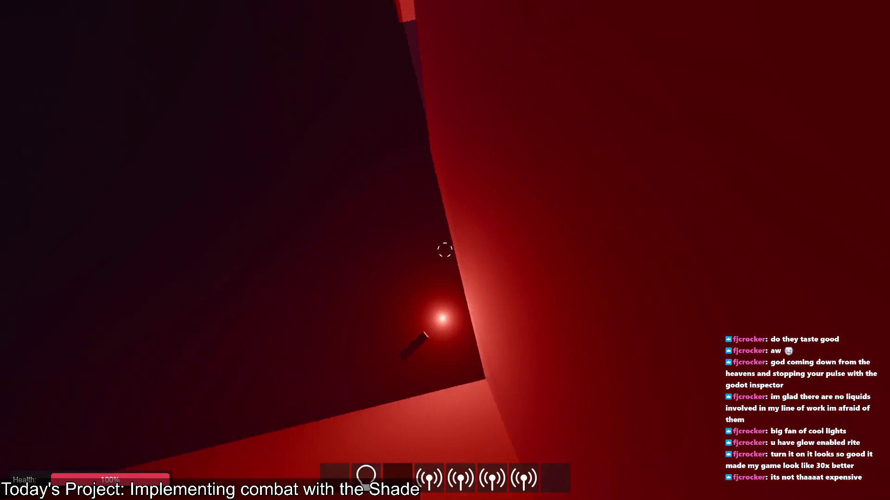
{"action": "key", "text": "w"}
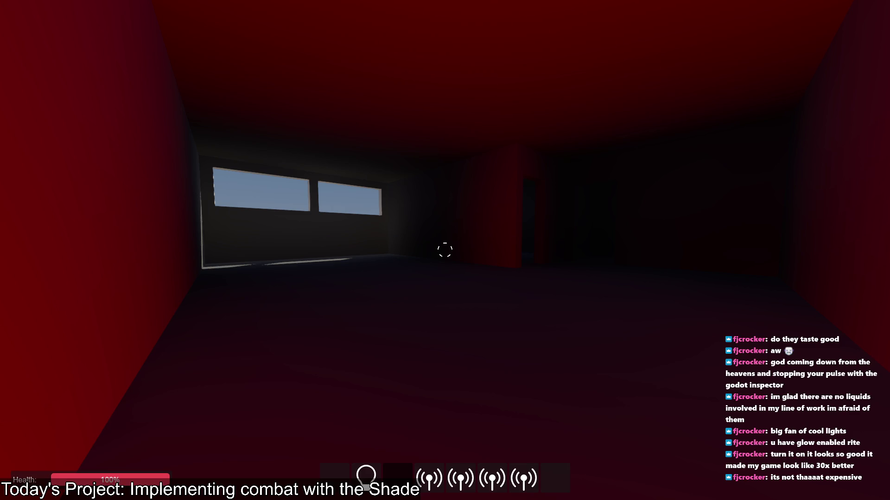
{"action": "key", "text": "4"}
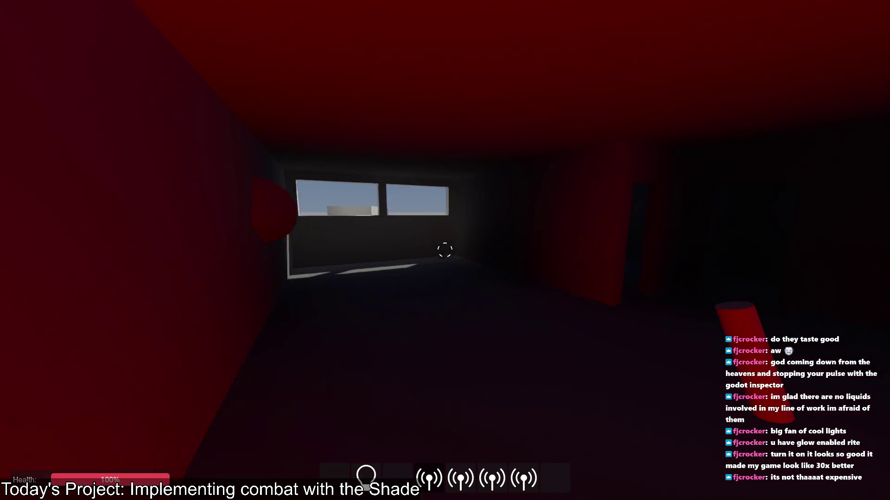
{"action": "left_click", "coordinate": [445, 250]}
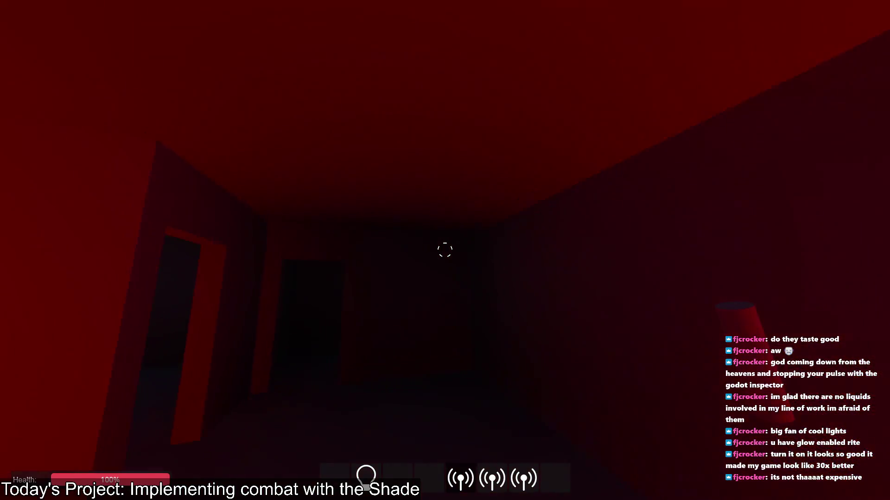
{"action": "key", "text": "5"}
{"action": "left_click", "coordinate": [444, 250]}
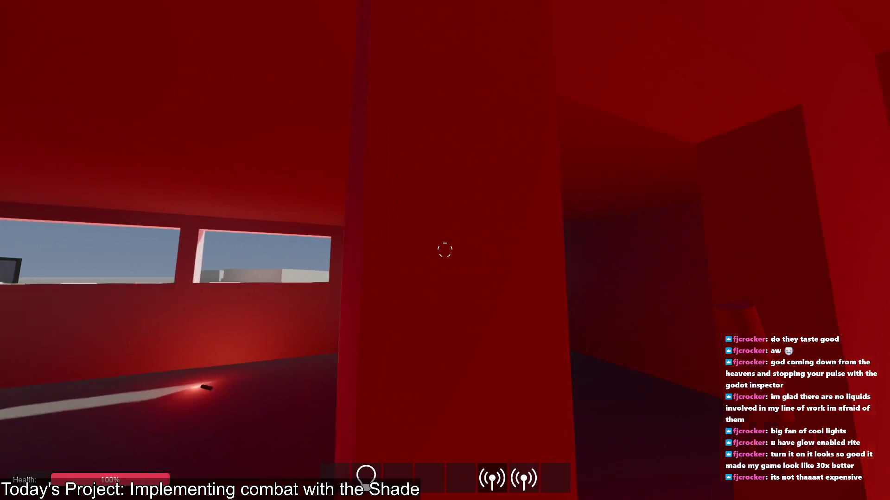
{"action": "key", "text": "6"}
{"action": "left_click", "coordinate": [444, 250]}
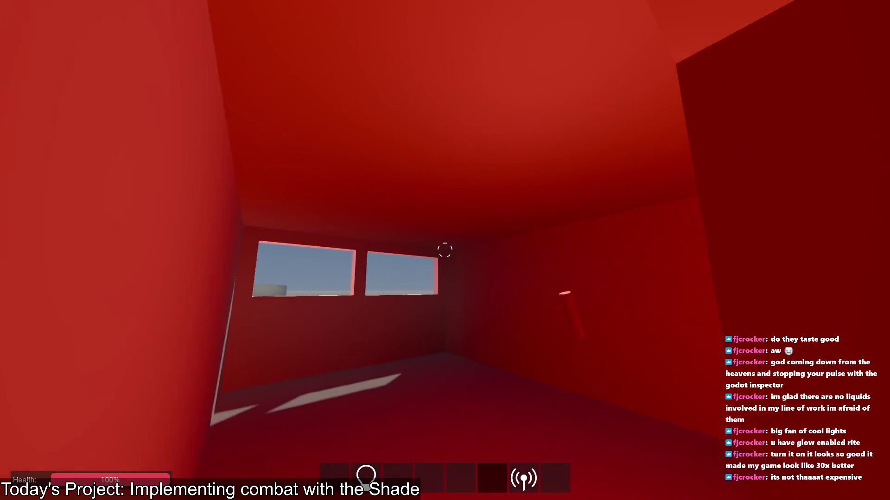
{"action": "key", "text": "7"}
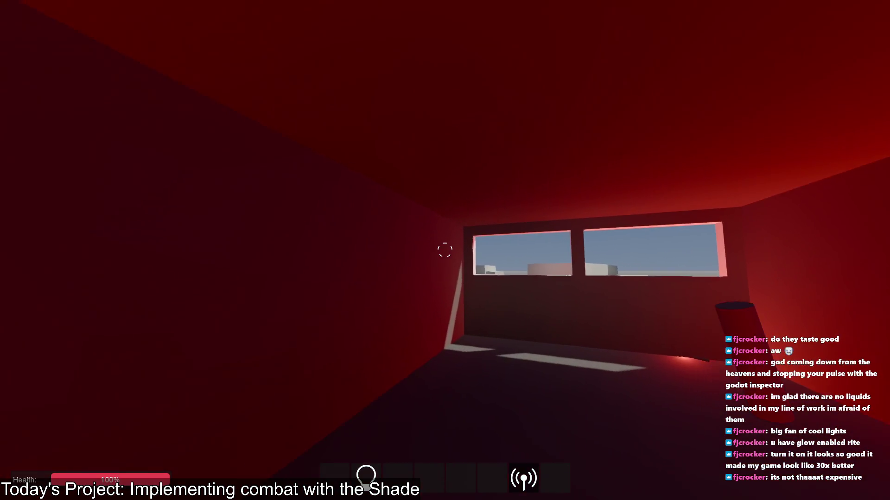
{"action": "left_click", "coordinate": [445, 250]}
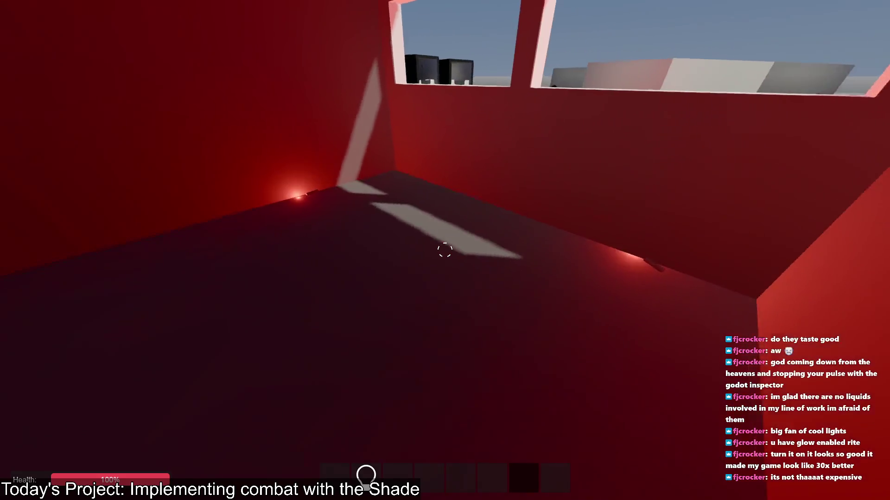
Walk from the red room to the dark room, face the dummy's head and check its pulse
{"action": "key", "text": "w"}
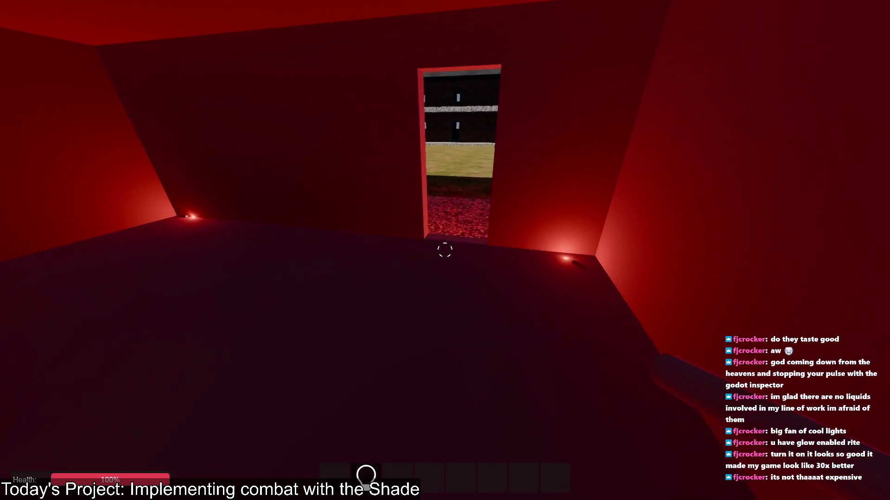
{"action": "key", "text": "w"}
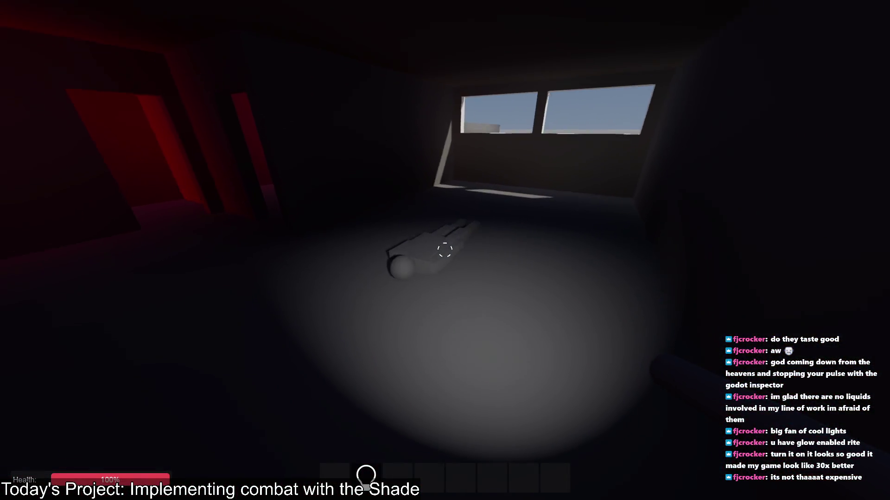
{"action": "key", "text": "d"}
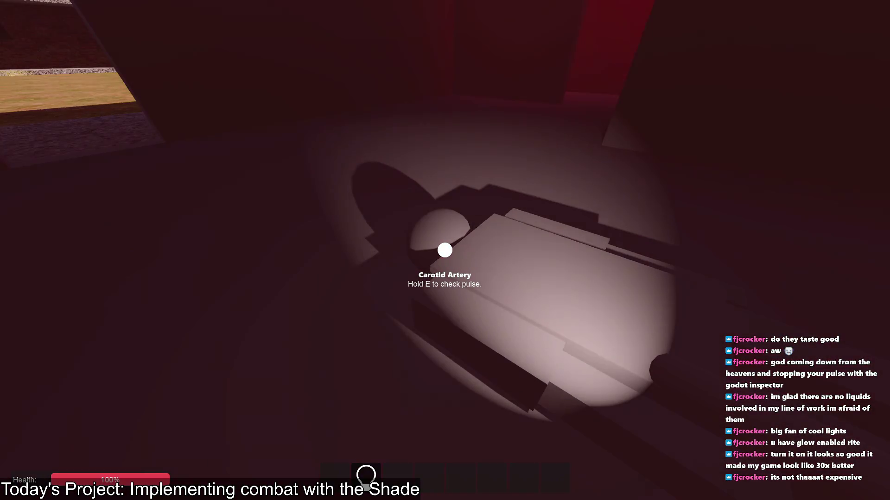
{"action": "key", "text": "e"}
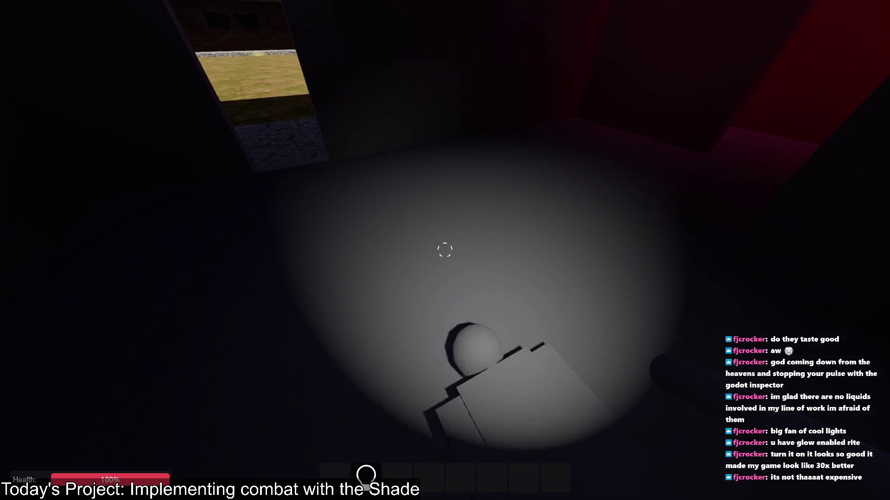
Walk through the red tunnel to the gravel path and pick up the green glowstick
{"action": "key", "text": "w"}
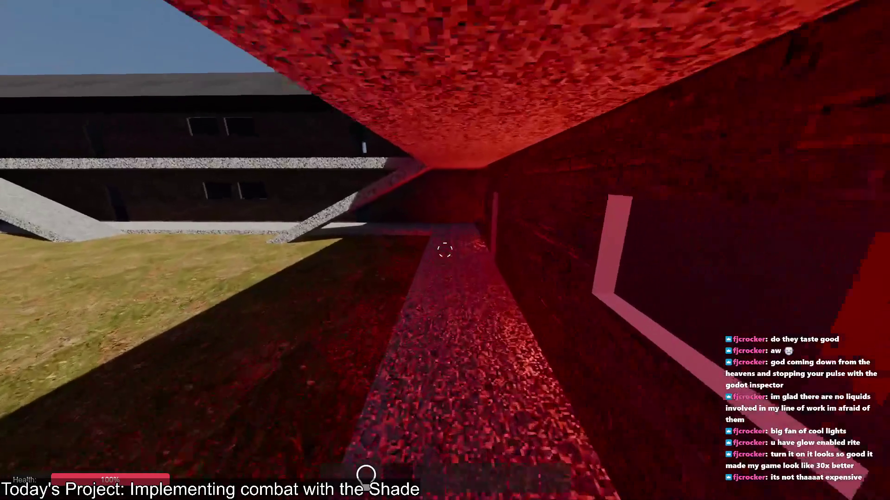
{"action": "key", "text": "w"}
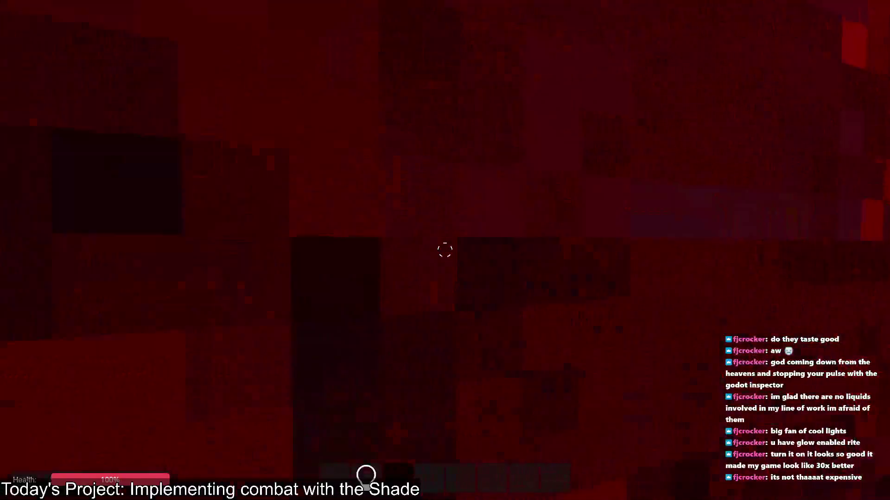
{"action": "key", "text": "w"}
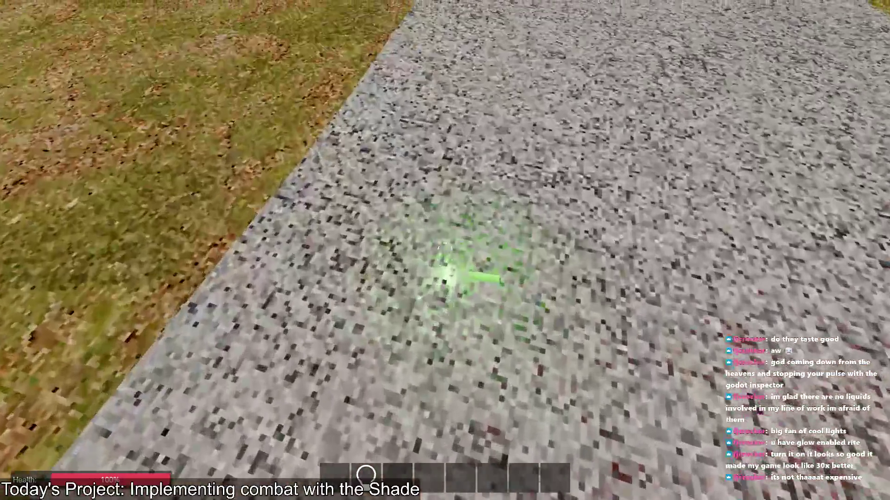
{"action": "key", "text": "w"}
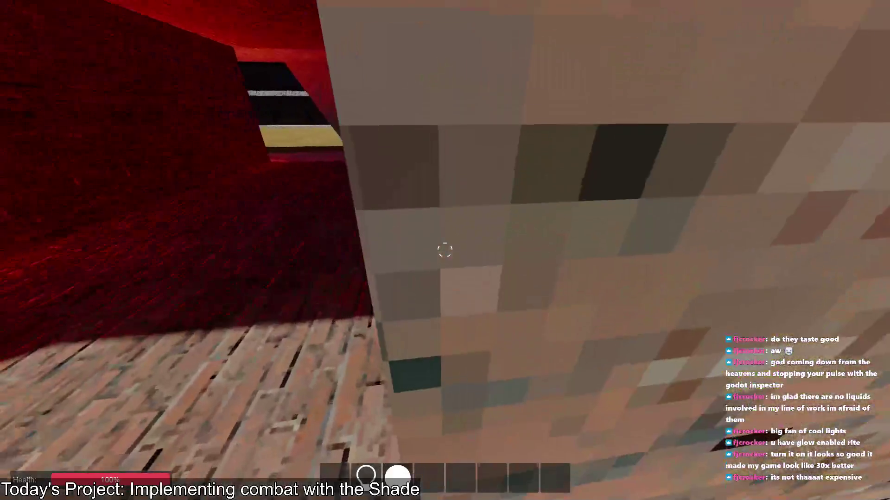
Carry the glowstick back, set it beside the dummy, and check the carotid pulse
{"action": "key", "text": "w"}
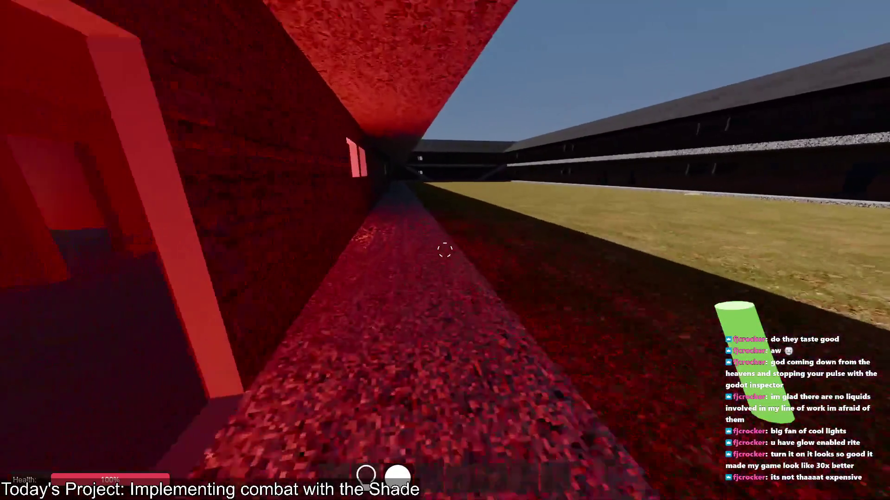
{"action": "key", "text": "w"}
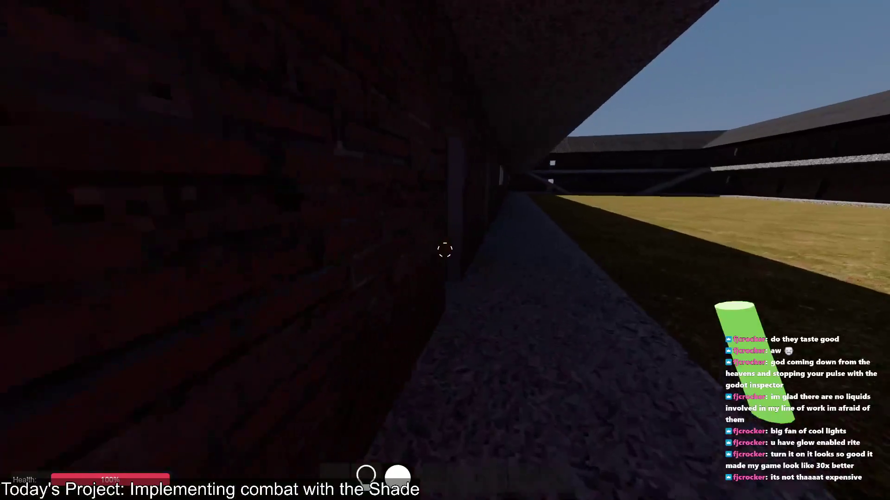
{"action": "key", "text": "w"}
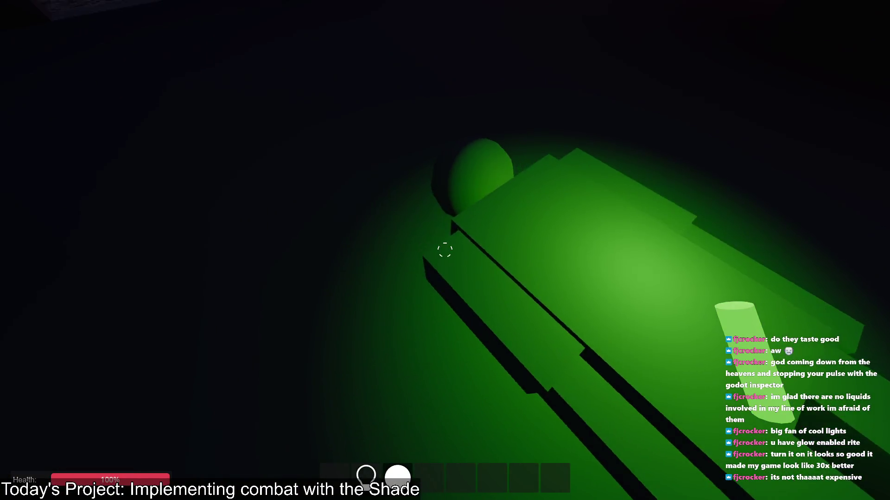
{"action": "key", "text": "w"}
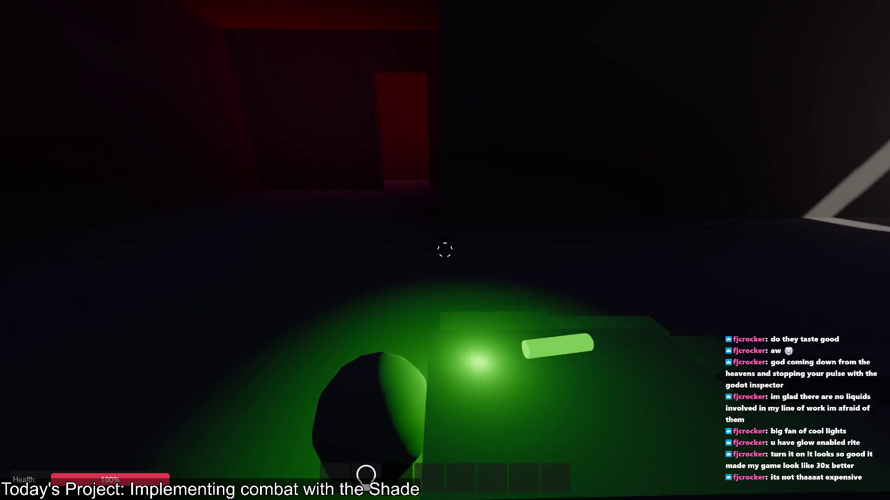
{"action": "key", "text": "s"}
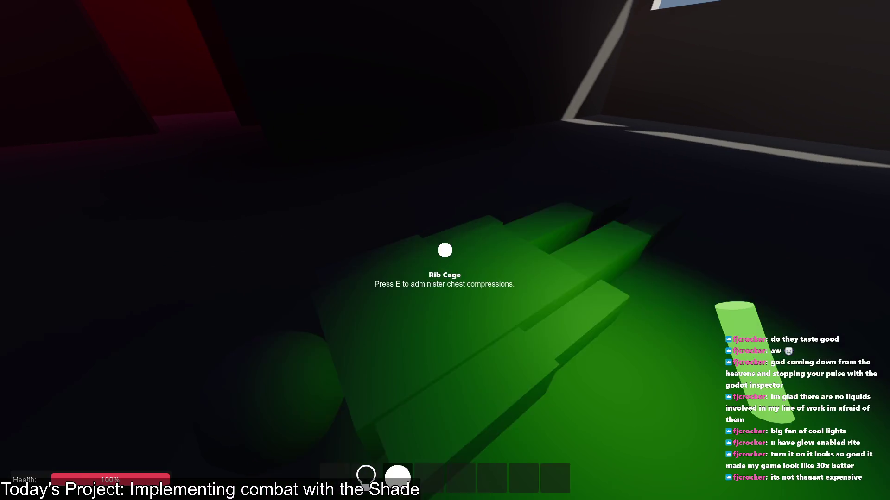
{"action": "key", "text": "e"}
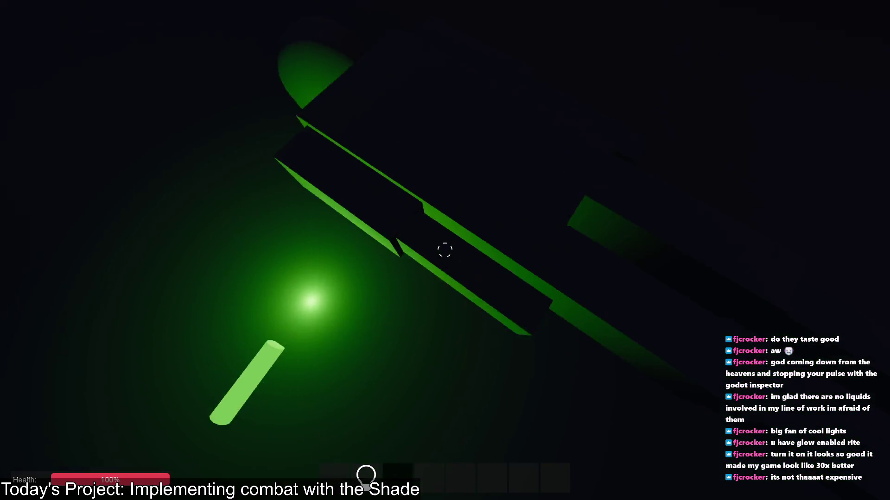
{"action": "key", "text": "alt+Tab"}
{"action": "key", "text": "Tab"}
{"action": "key", "text": "Tab"}
{"action": "key", "text": "Tab"}
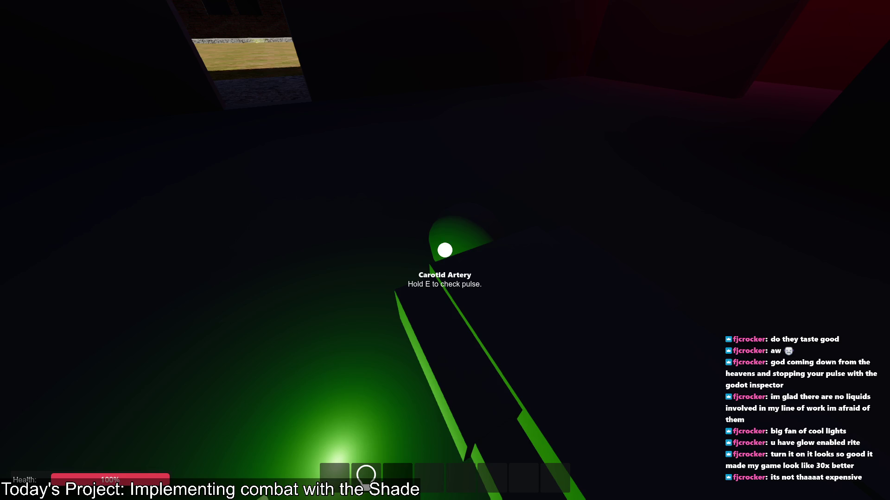
{"action": "key", "text": "e"}
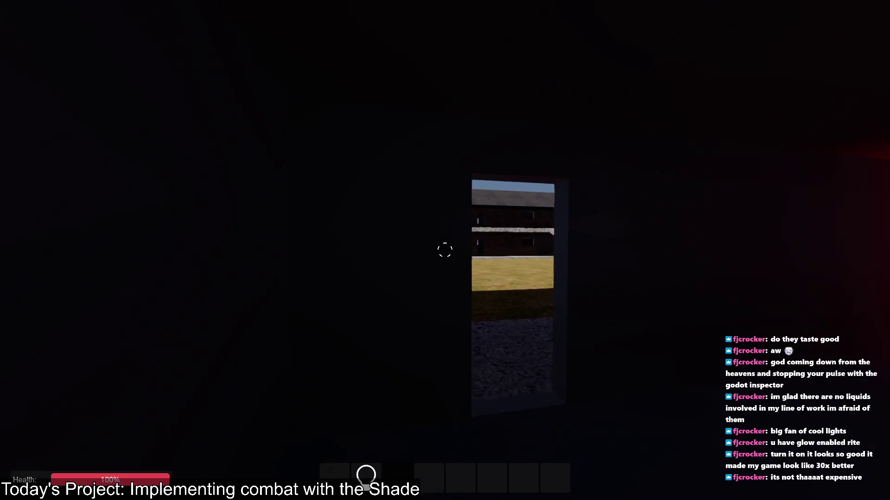
Walk to the nearest truck, take the Patient Monitor and a Pulse Oximeter, and head back
{"action": "key", "text": "w"}
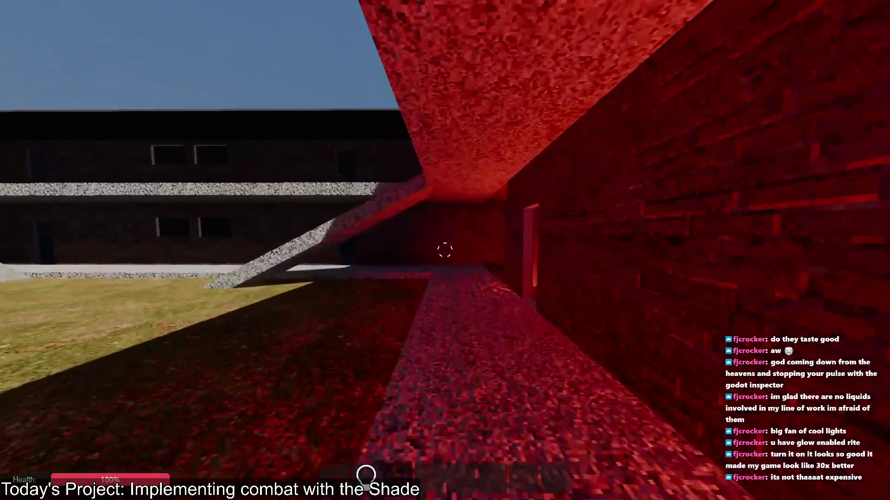
{"action": "key", "text": "w"}
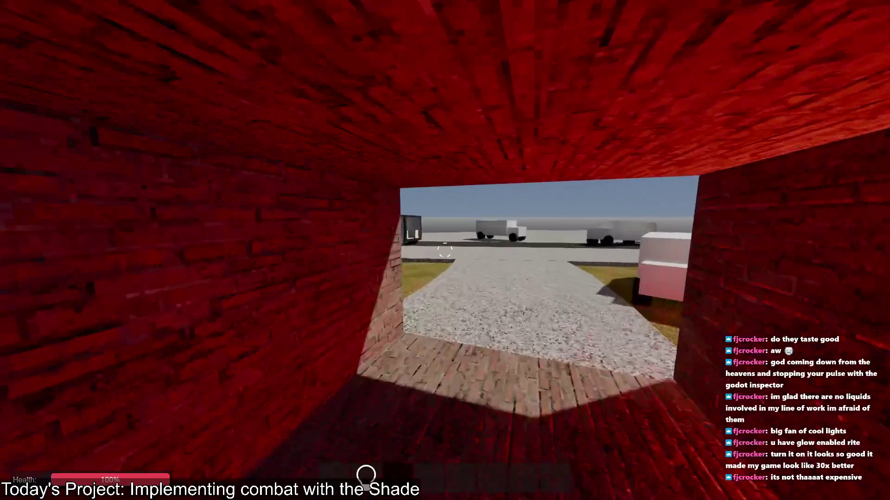
{"action": "key", "text": "w"}
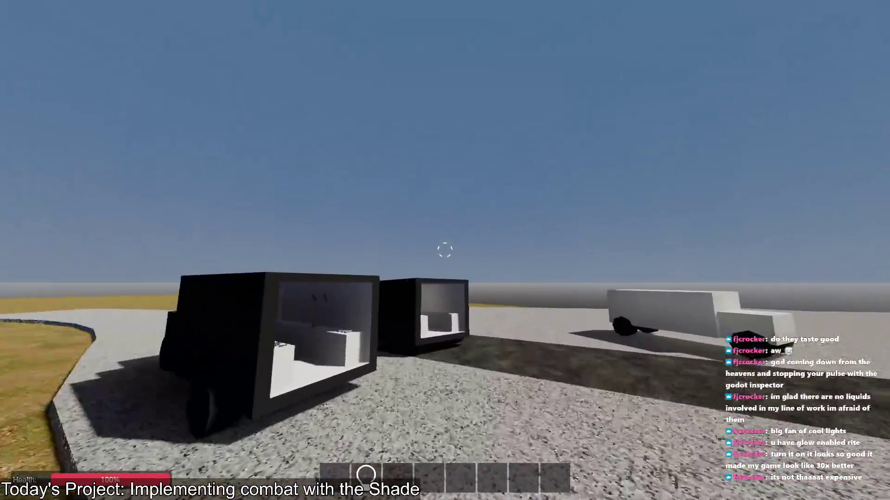
{"action": "key", "text": "w"}
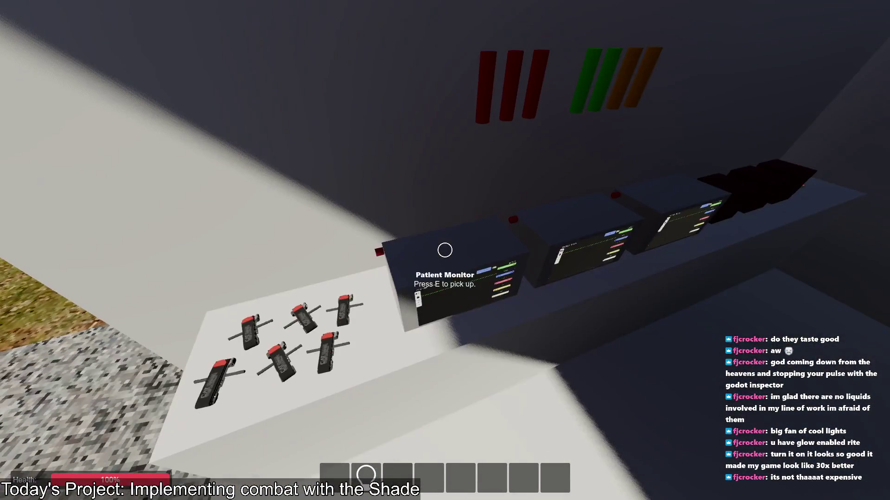
{"action": "key", "text": "e"}
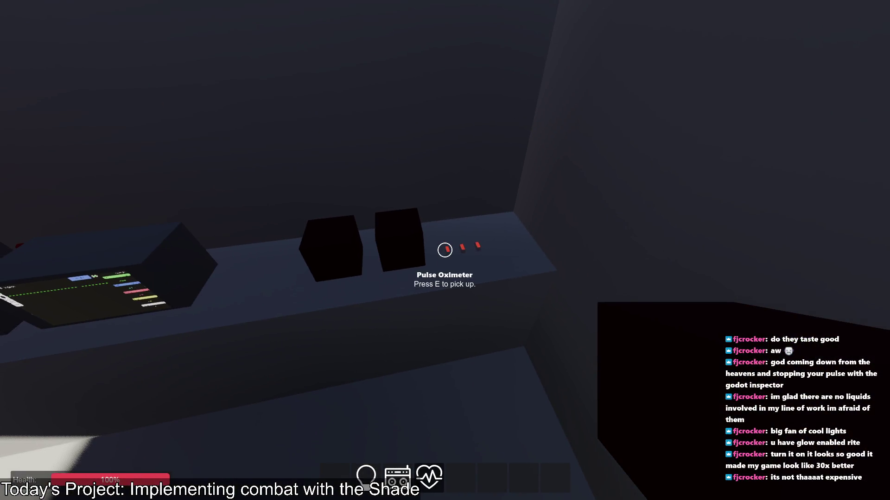
{"action": "key", "text": "e"}
{"action": "key", "text": "w"}
{"action": "key", "text": "w"}
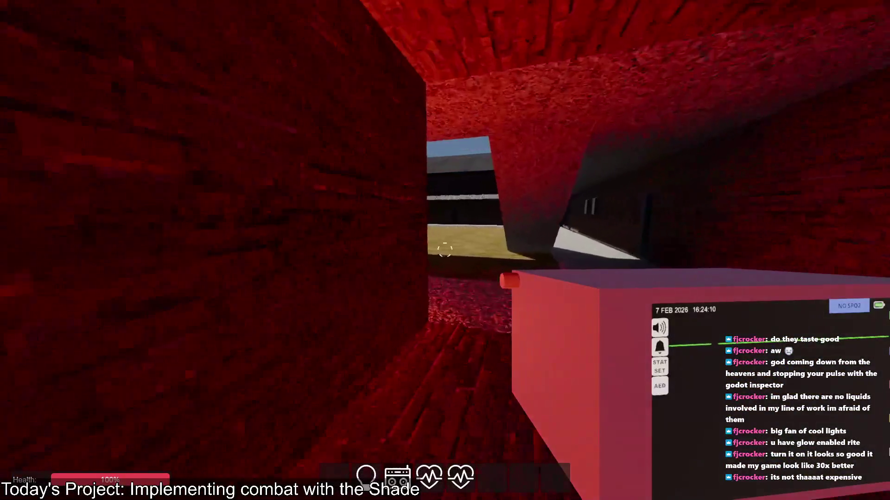
Return to the patient, set up the patient monitor and attach the three-lead cable to the rib cage
{"action": "key", "text": "w"}
{"action": "key", "text": "w"}
{"action": "key", "text": "w"}
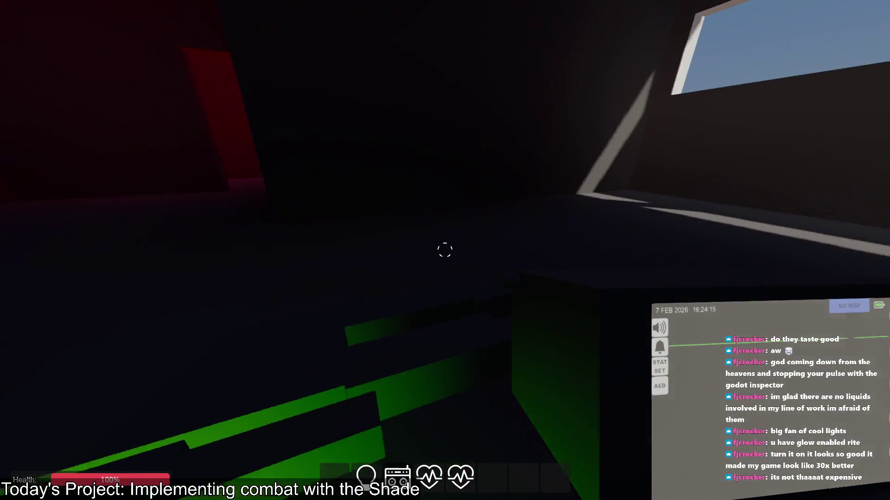
{"action": "mouse_move", "coordinate": [445, 250]}
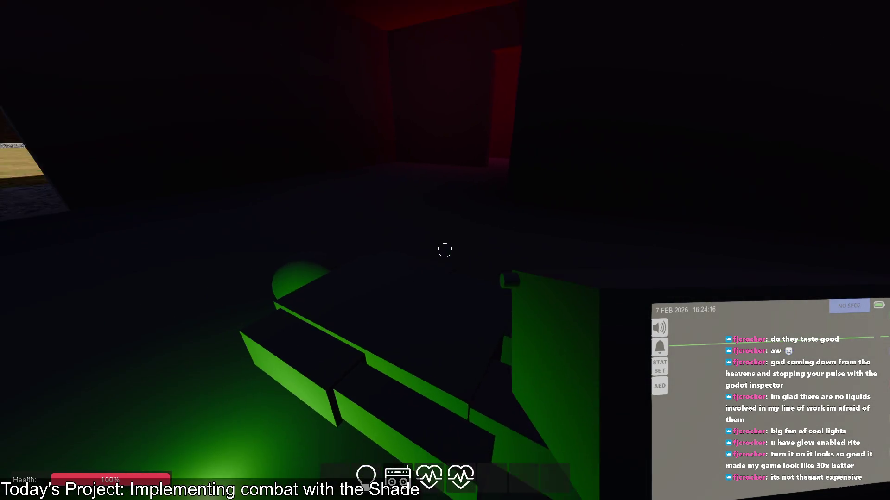
{"action": "key", "text": "2"}
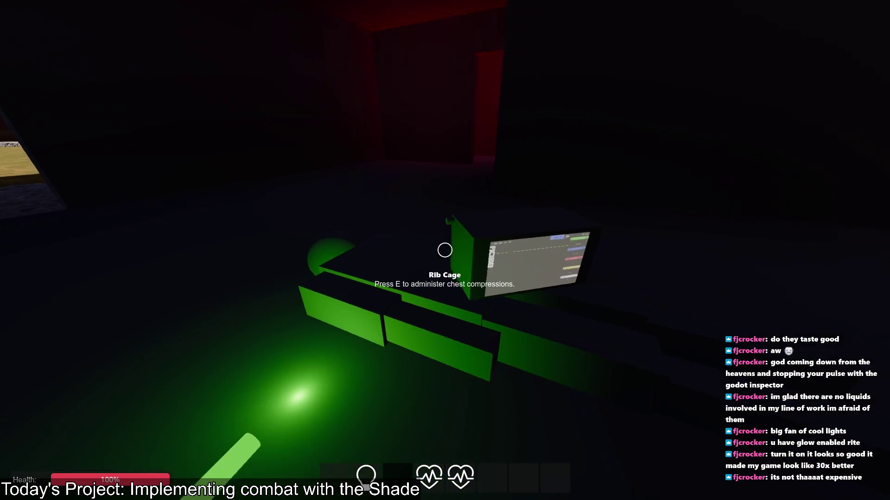
{"action": "key", "text": "w"}
{"action": "key", "text": "e"}
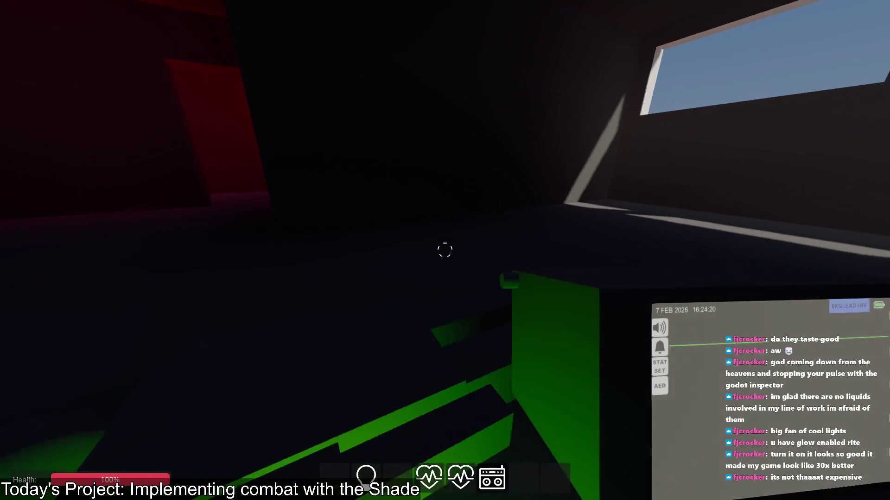
{"action": "key", "text": "2"}
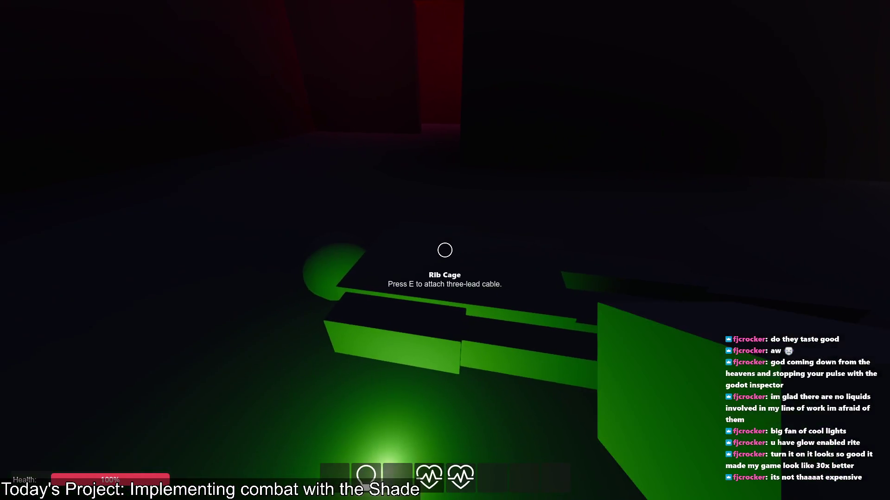
{"action": "key", "text": "e"}
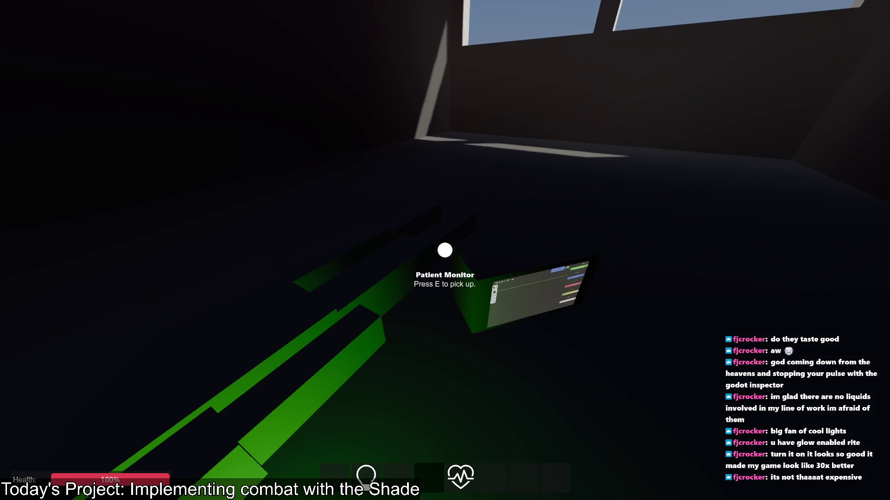
{"action": "key", "text": "2"}
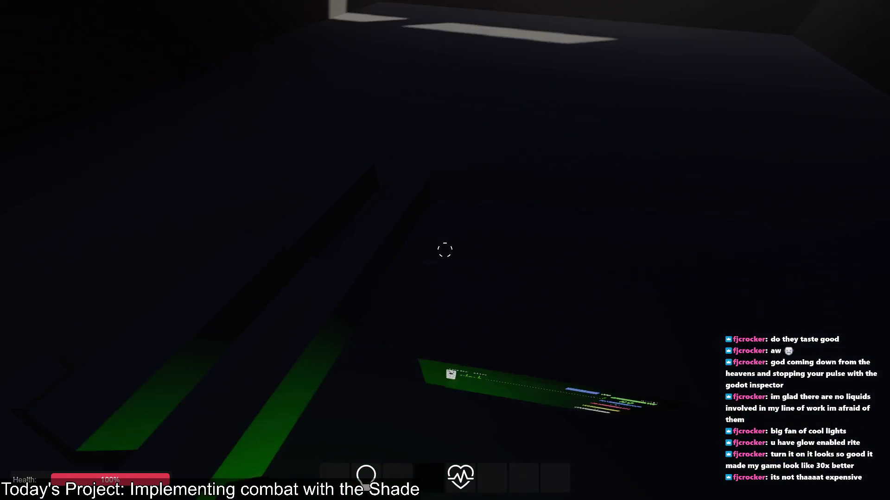
{"action": "key", "text": "e"}
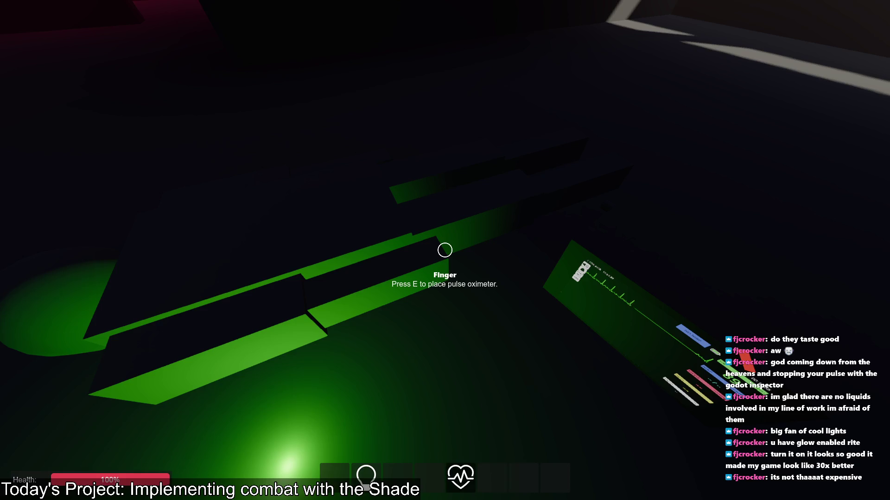
Clip the pulse oximeter on the patient's finger and view the monitor reading HR 89
{"action": "key", "text": "e"}
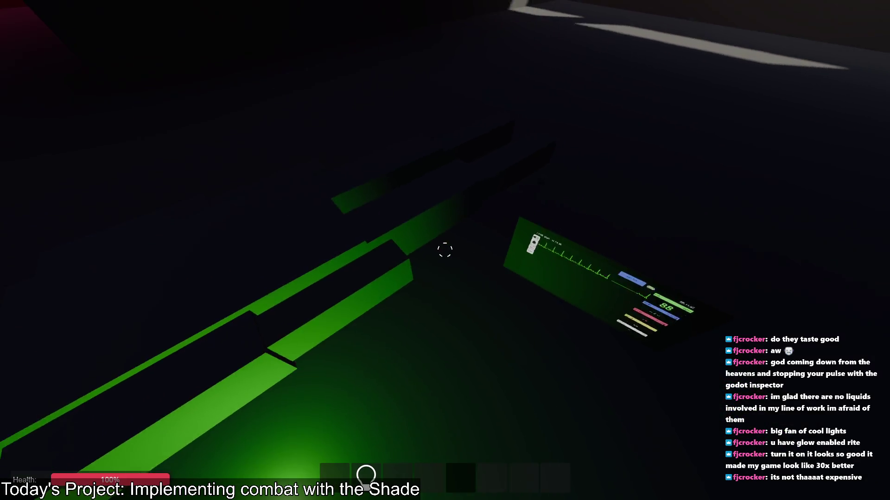
{"action": "key", "text": "e"}
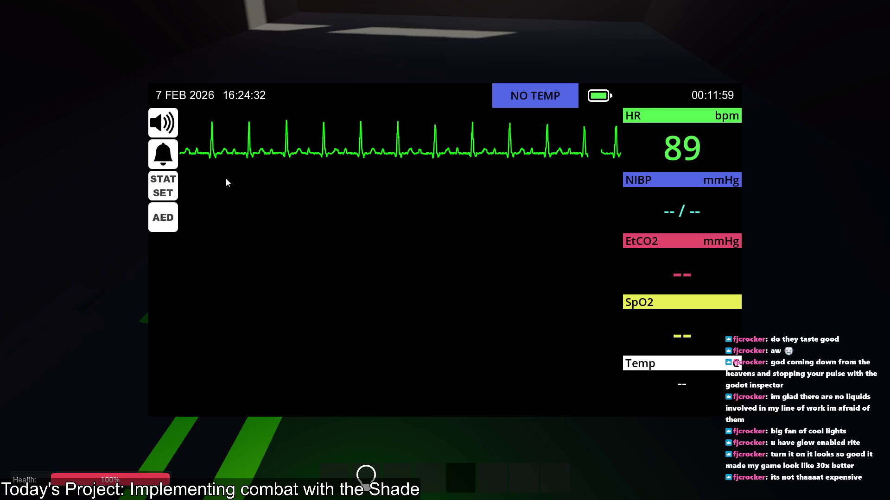
{"action": "key", "text": "Escape"}
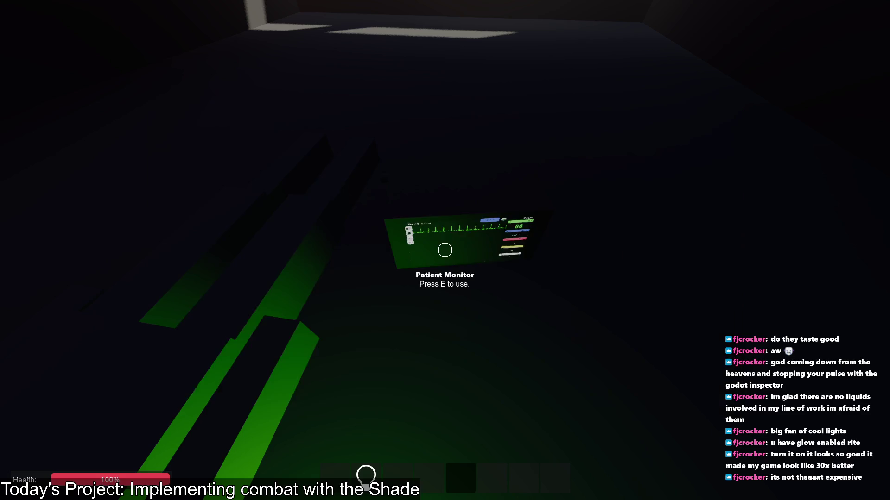
{"action": "key", "text": "f"}
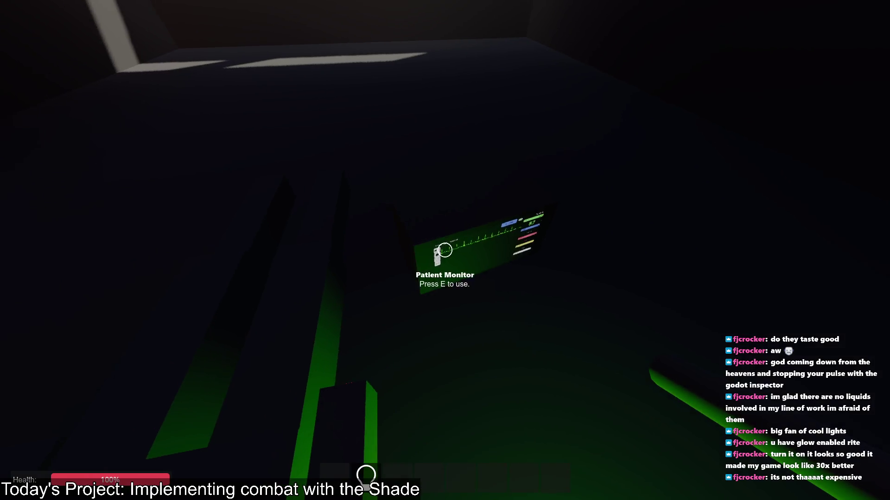
{"action": "key", "text": "f"}
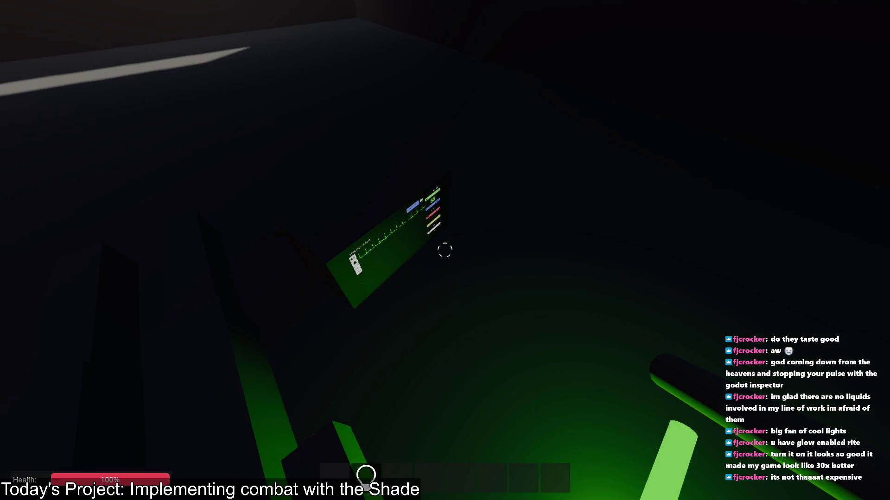
{"action": "key", "text": "e"}
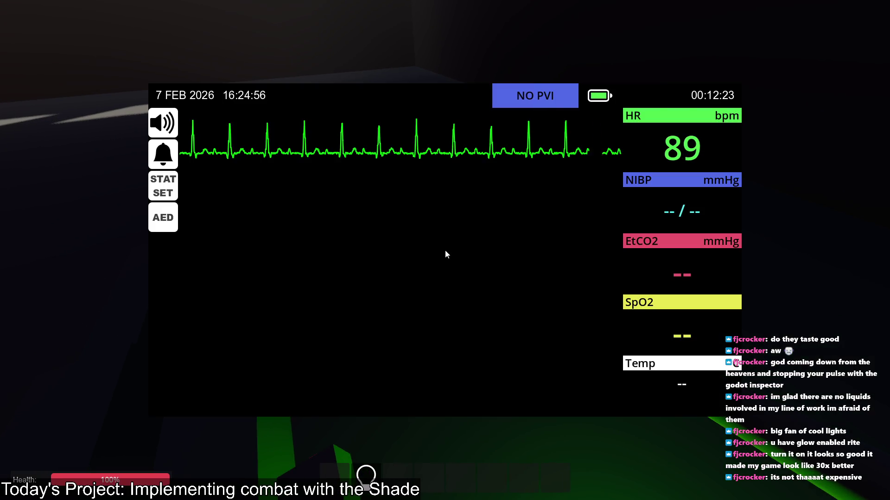
{"action": "key", "text": "Escape"}
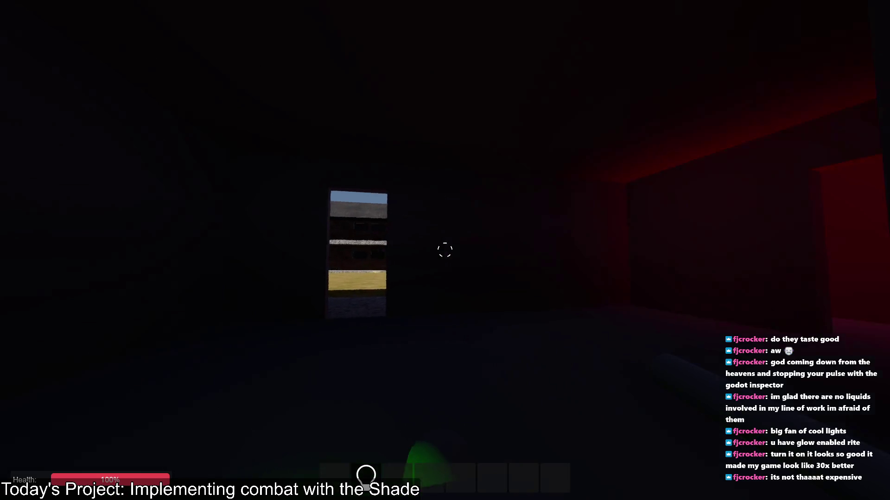
Flick the flashlight on and off, then crack the green chemlight to light it
{"action": "key", "text": "f"}
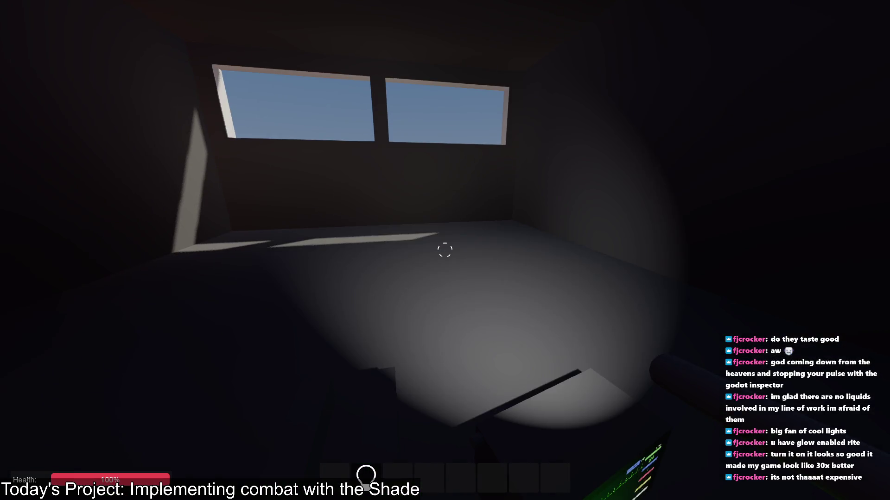
{"action": "key", "text": "f"}
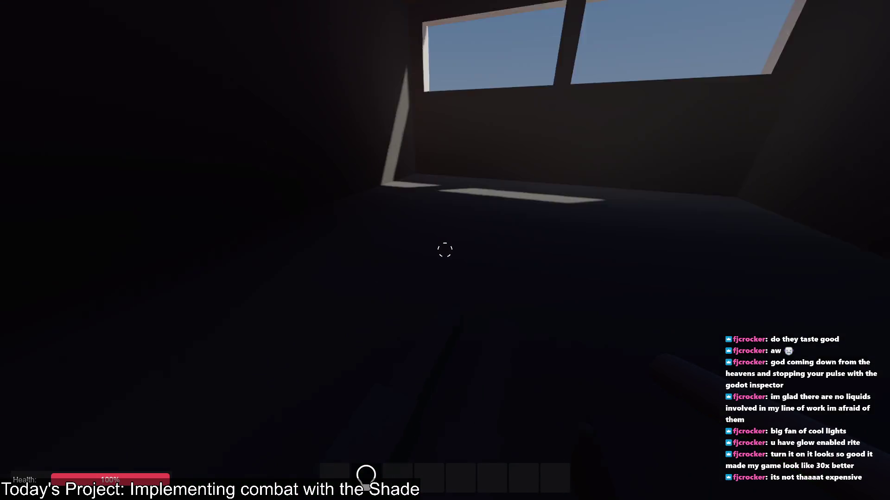
{"action": "left_click", "coordinate": [445, 250]}
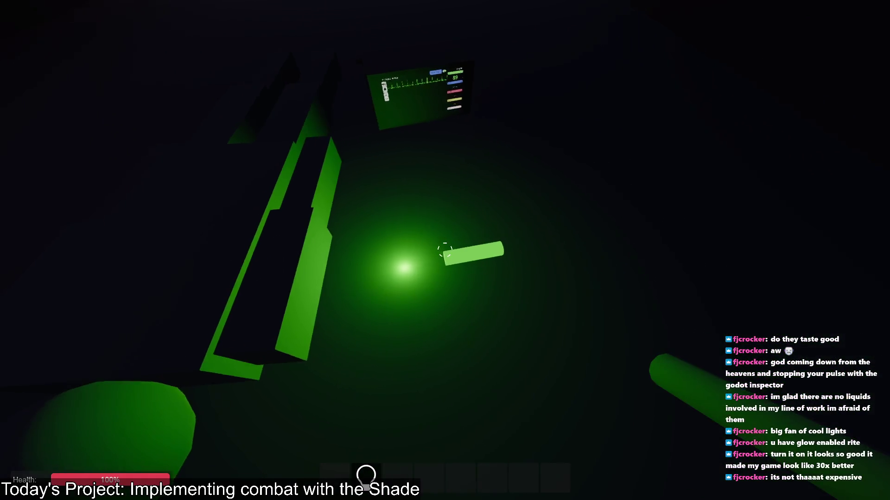
Pick up the green chemlight and drop it onto the patient's body, repositioning it once more
{"action": "key", "text": "e"}
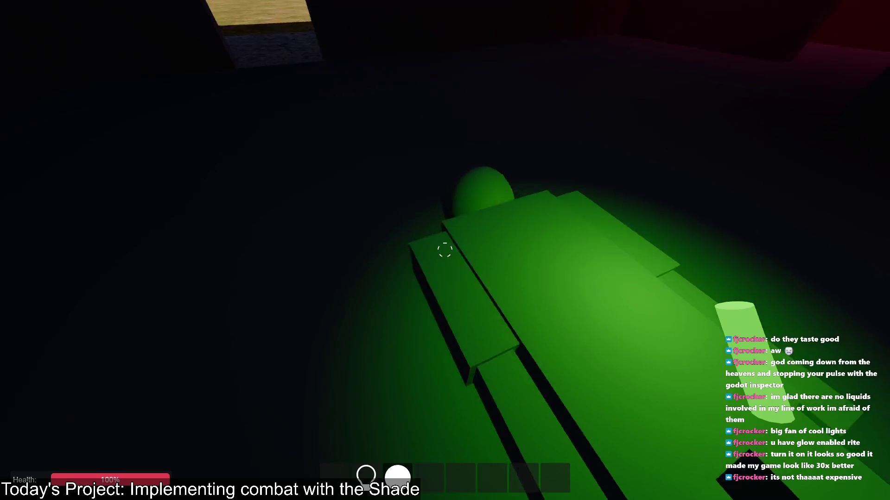
{"action": "left_click", "coordinate": [445, 250]}
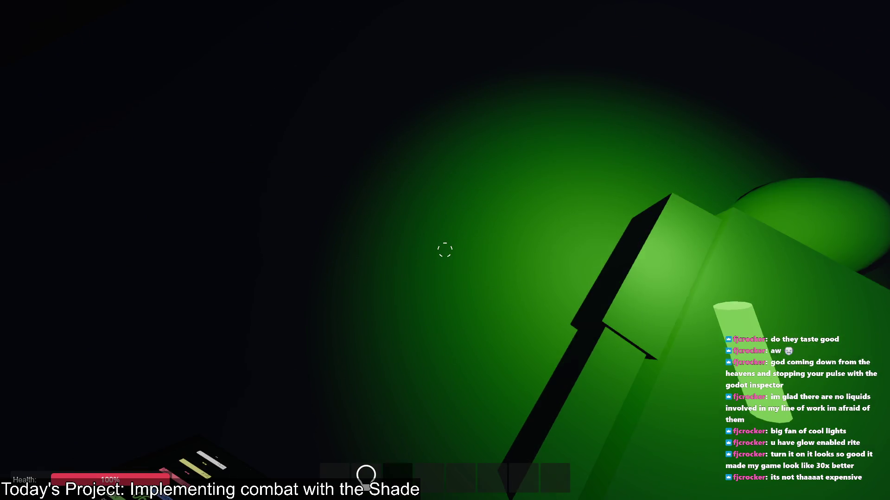
{"action": "key", "text": "s"}
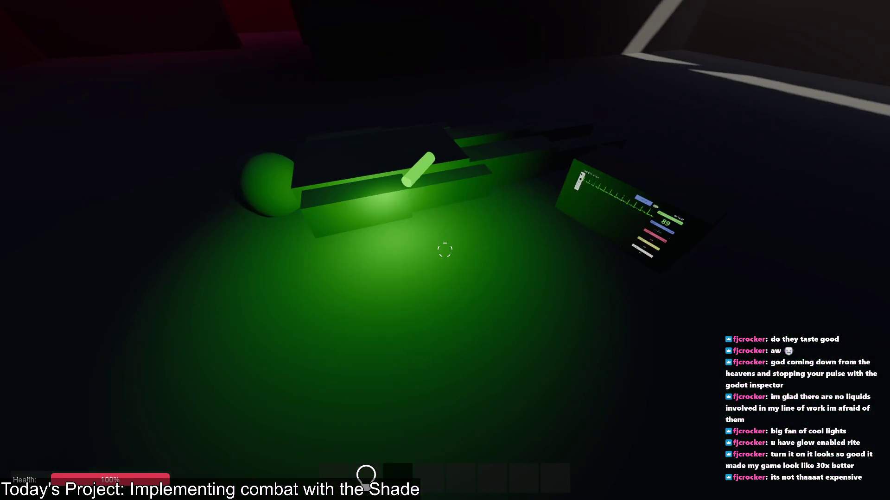
{"action": "key", "text": "w"}
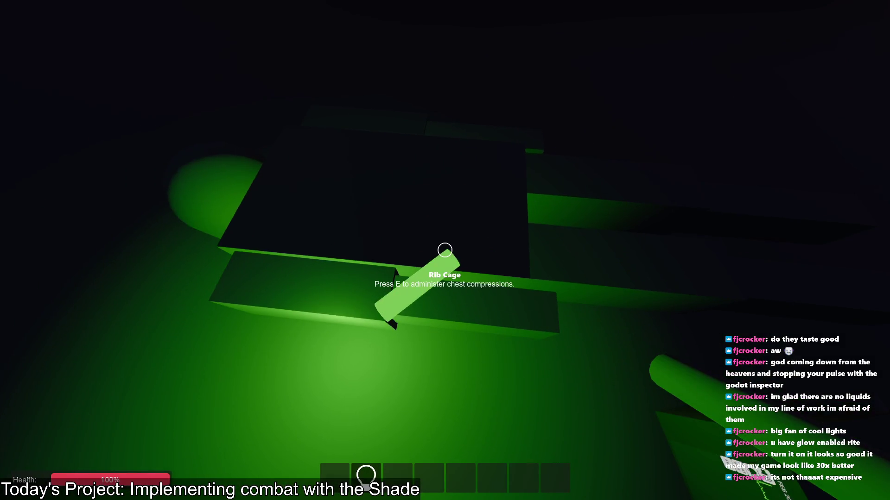
{"action": "key", "text": "s"}
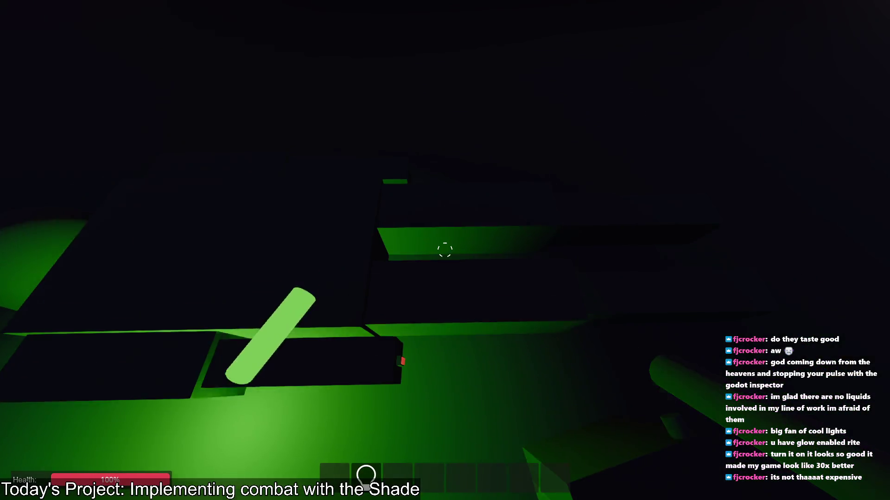
{"action": "key", "text": "w"}
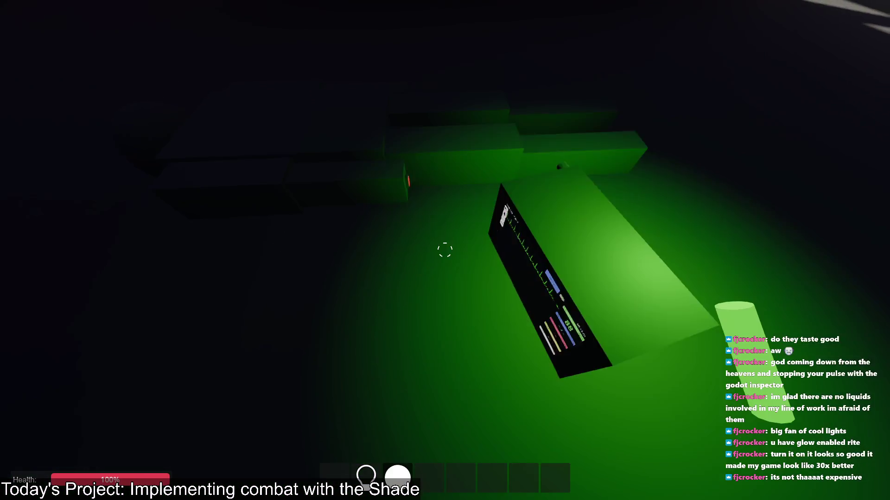
{"action": "key", "text": "w"}
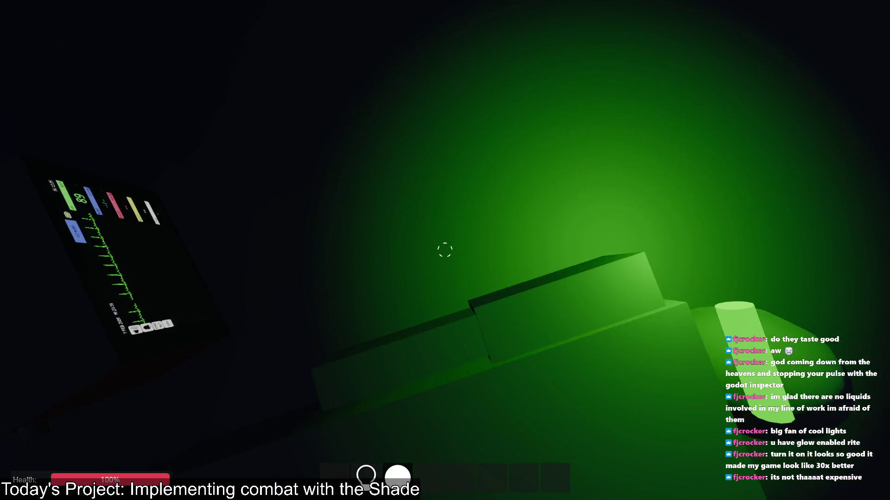
{"action": "key", "text": "s"}
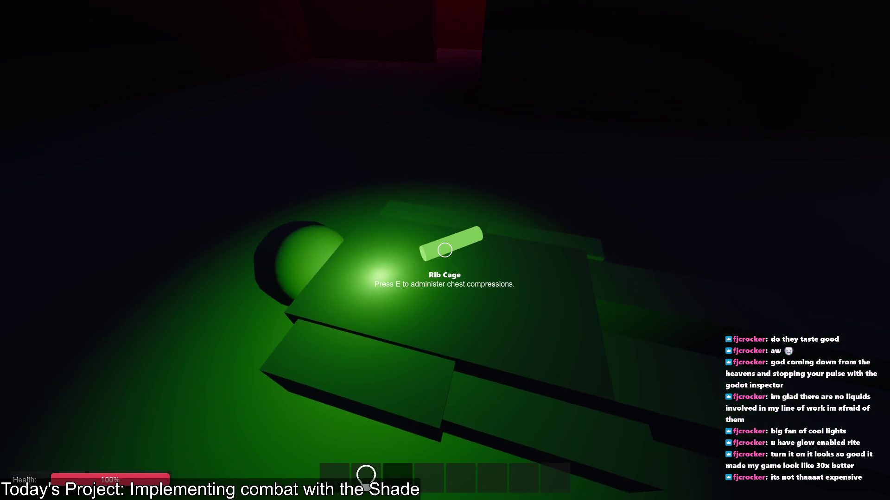
{"action": "key", "text": "e"}
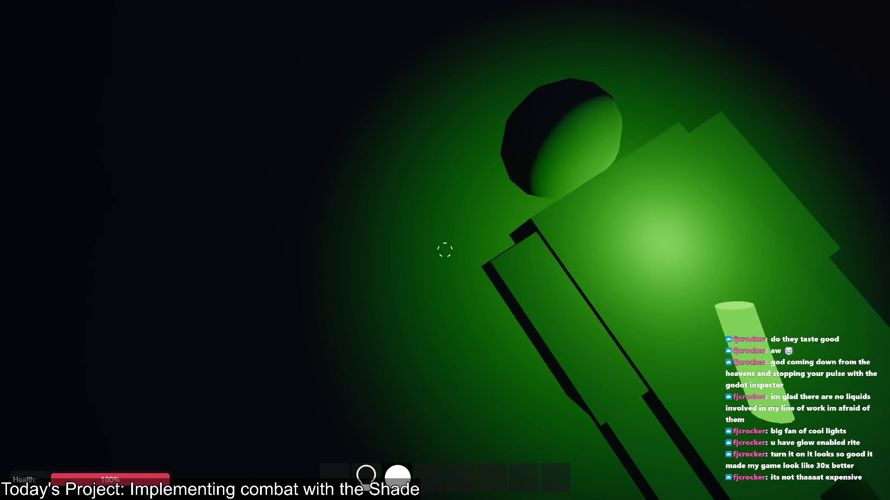
{"action": "left_click", "coordinate": [445, 251]}
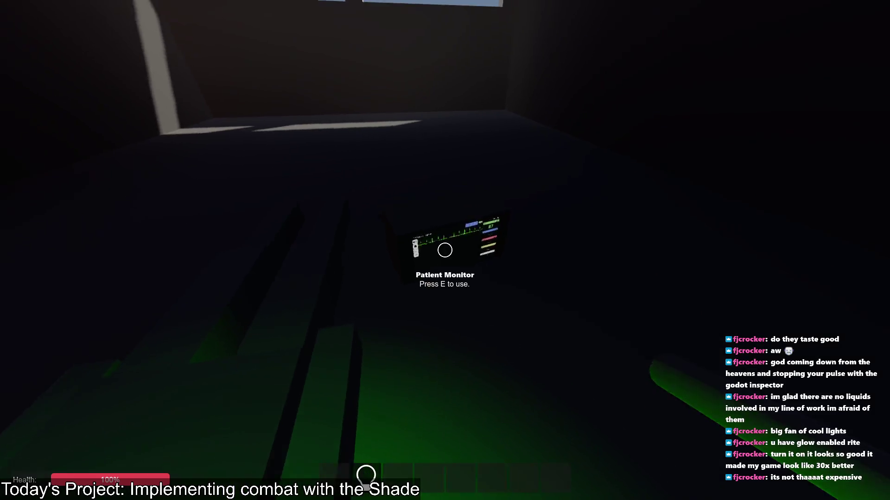
View the patient monitor once more, then run git status in PowerShell to list the modified scripts
{"action": "key", "text": "e"}
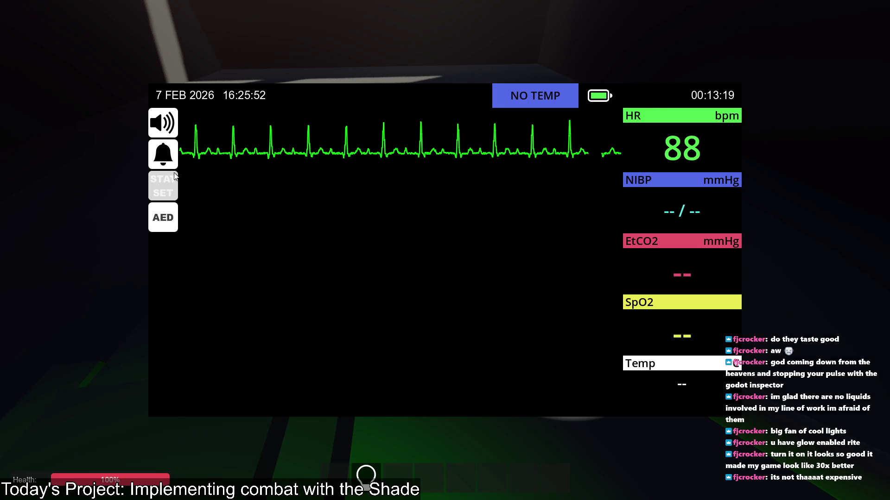
{"action": "key", "text": "Escape"}
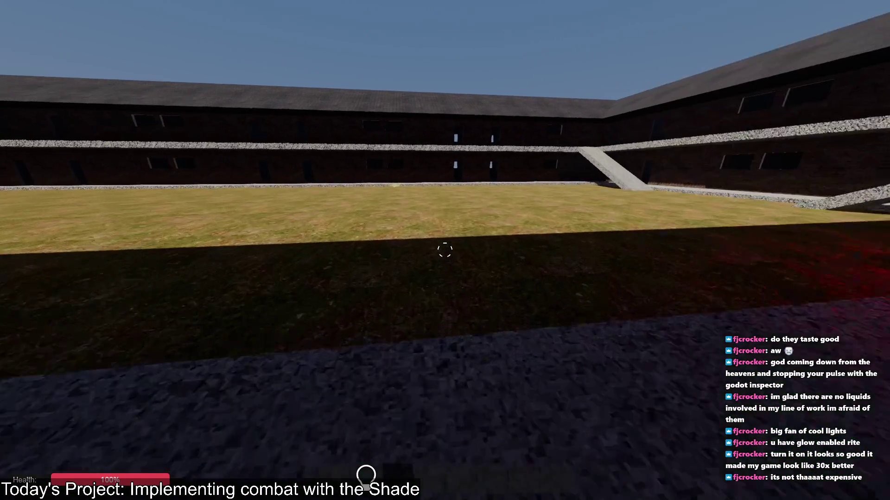
{"action": "key", "text": "alt+Tab"}
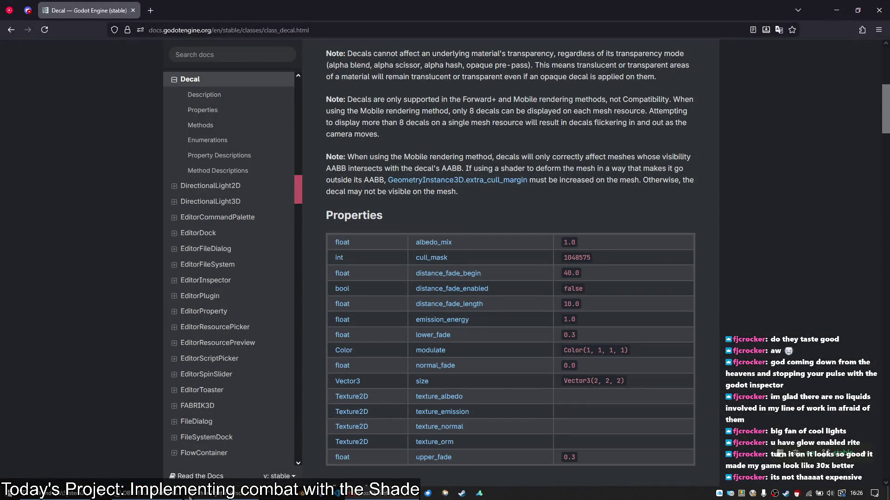
{"action": "key", "text": "alt+Tab"}
{"action": "type", "text": "git status"}
{"action": "key", "text": "Return"}
Commit the changes as 'Scripts: Lights repel Shade tentacles.', entering the signing passphrase
{"action": "type", "text": "git add"}
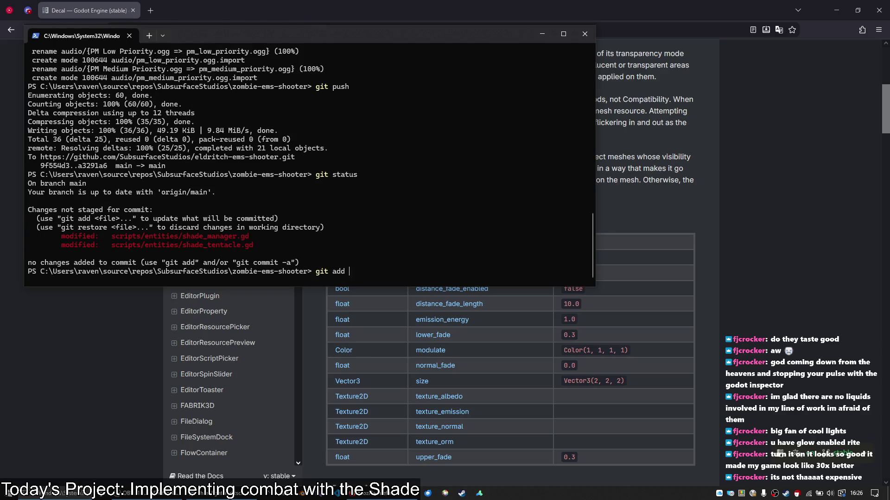
{"action": "type", "text": "."}
{"action": "key", "text": "Return"}
{"action": "type", "text": "g"}
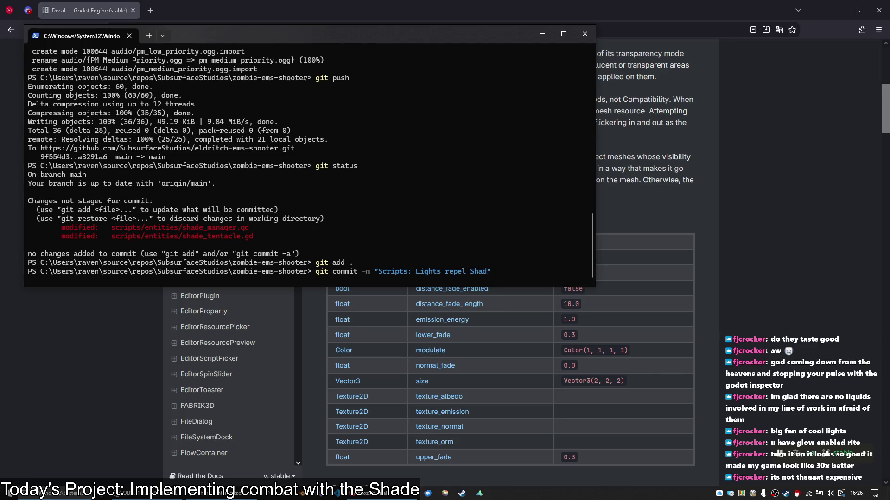
{"action": "key", "text": "Return"}
{"action": "type", "text": "************"}
{"action": "key", "text": "Return"}
Push the commit to origin main and return to the Godot editor
{"action": "type", "text": "git push"}
{"action": "key", "text": "Return"}
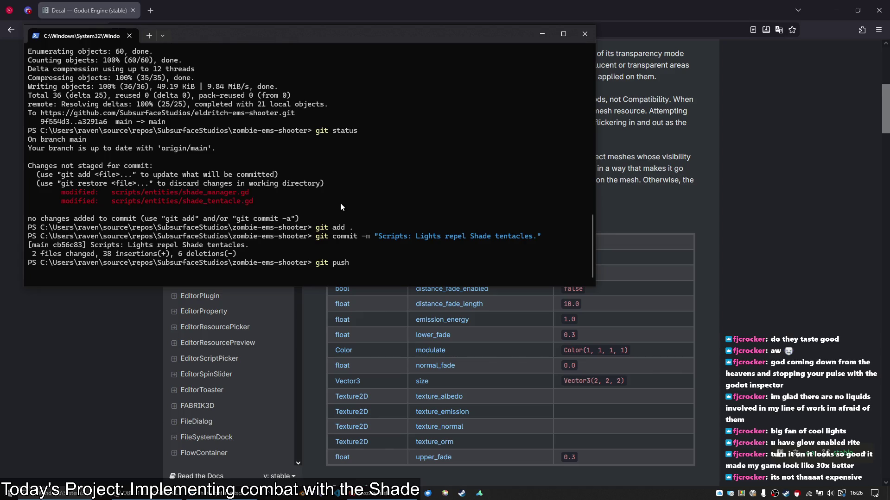
{"action": "key", "text": "alt+Tab"}
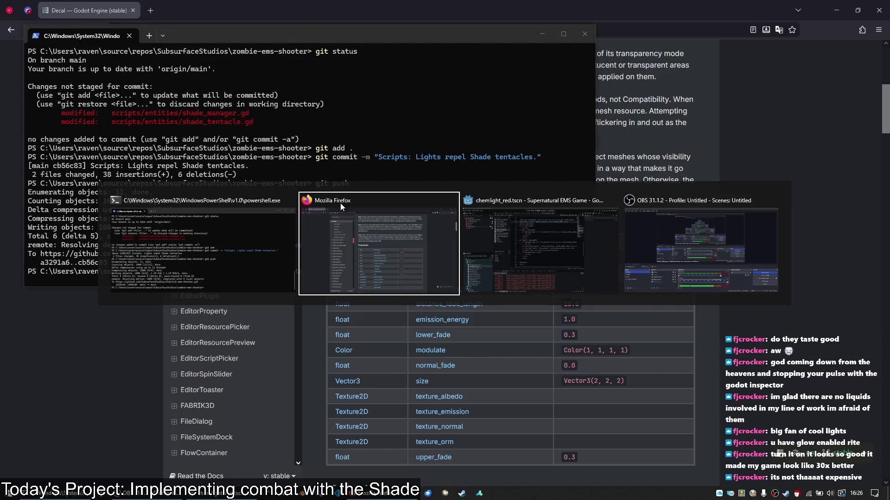
{"action": "key", "text": "alt+Tab"}
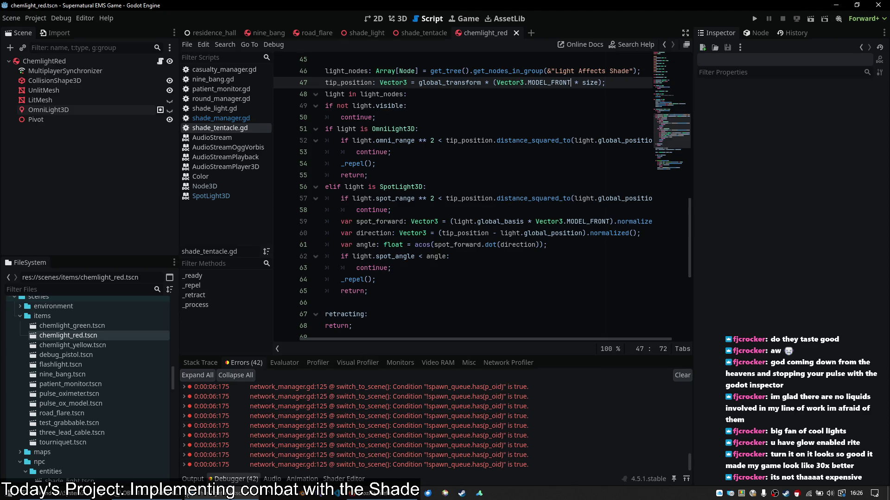
{"action": "key", "text": "alt+Tab"}
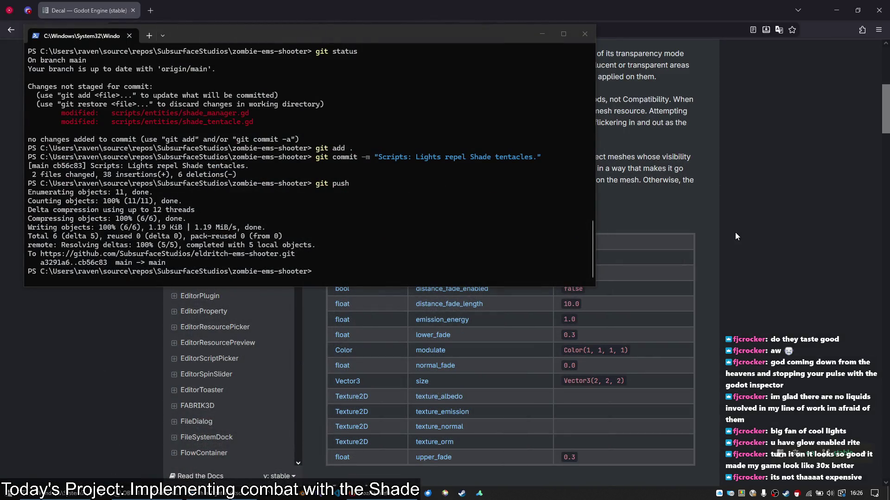
{"action": "left_click", "coordinate": [734, 237]}
{"action": "key", "text": "alt+Tab"}
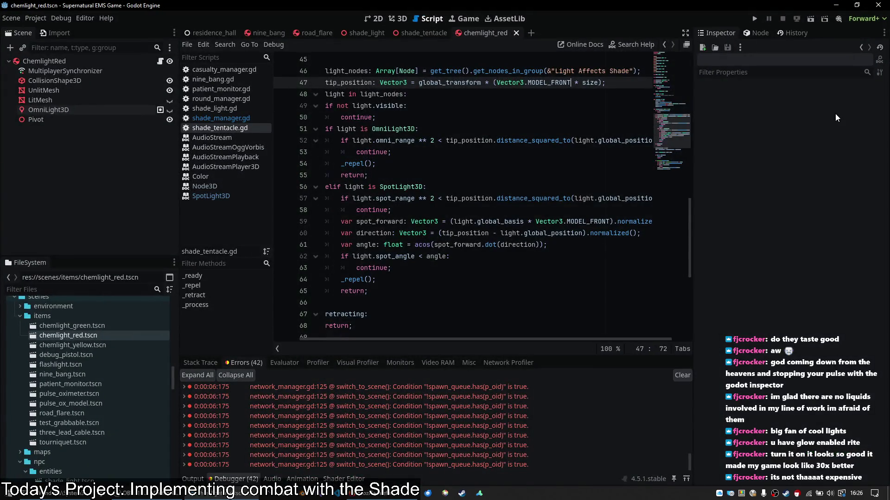
Open the residence_hall scene in 3D and freelook over the roof and through the courtyard
{"action": "left_click", "coordinate": [403, 18]}
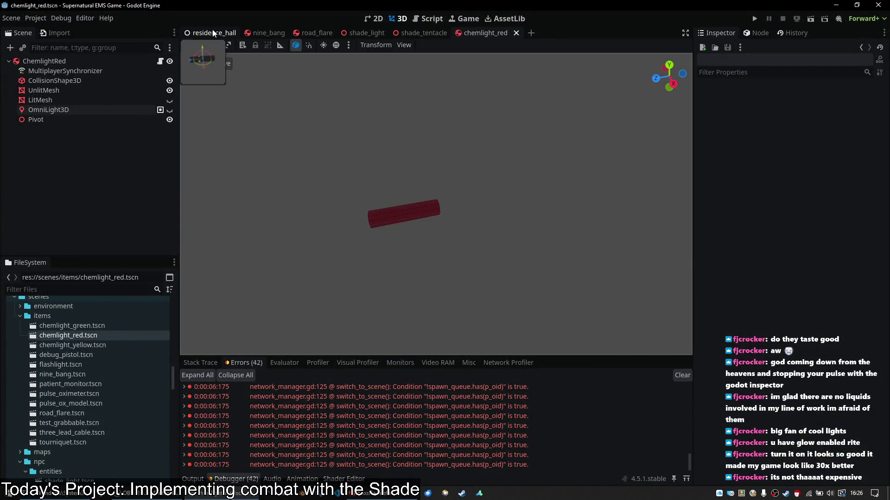
{"action": "left_click", "coordinate": [214, 33]}
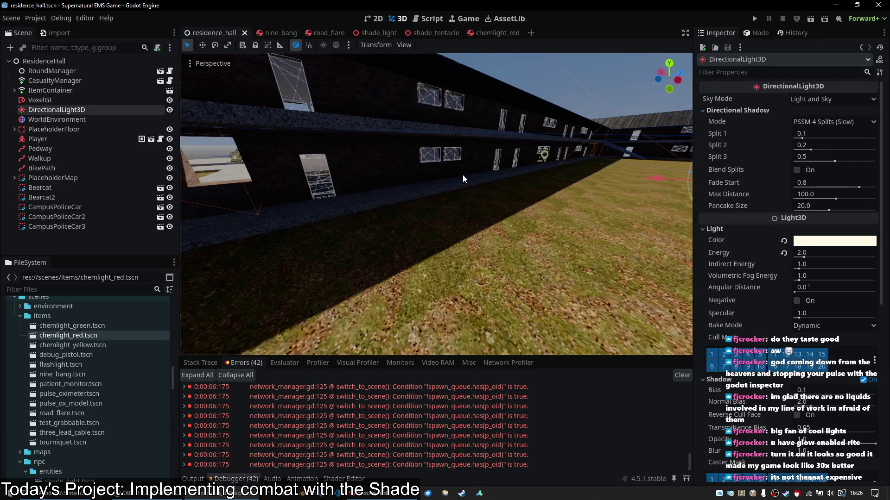
{"action": "right_click", "coordinate": [462, 174]}
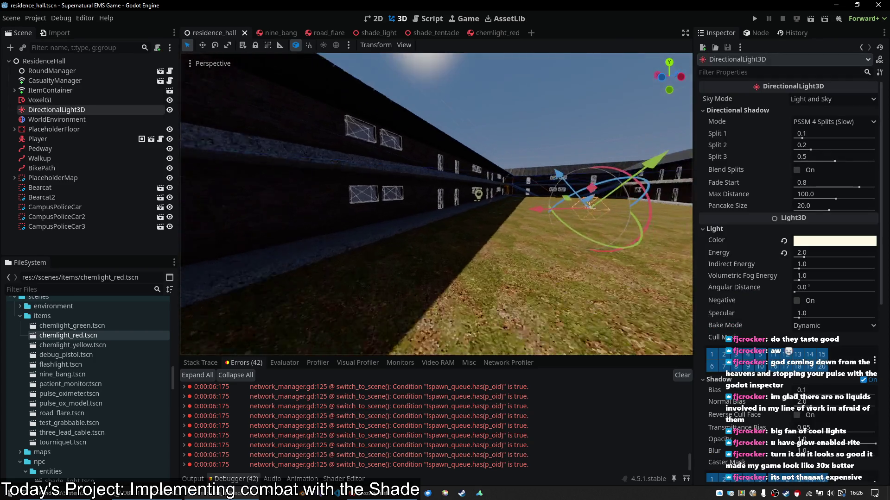
{"action": "key", "text": "w"}
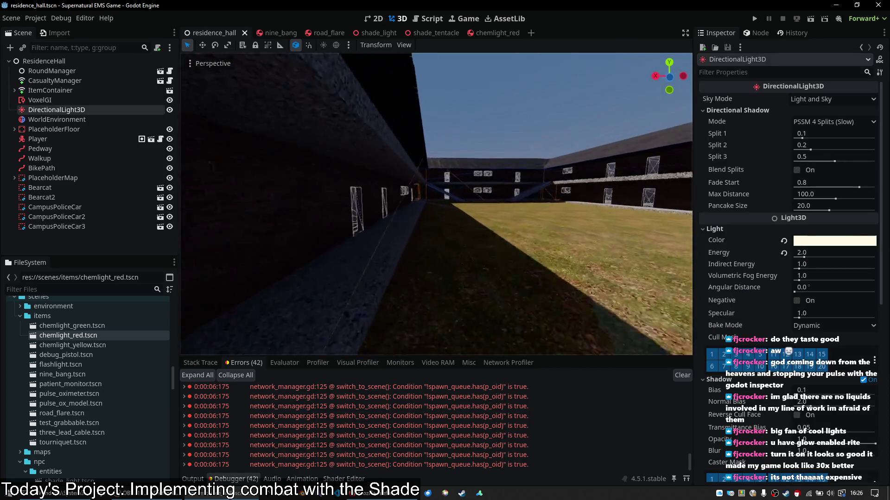
{"action": "key", "text": "e"}
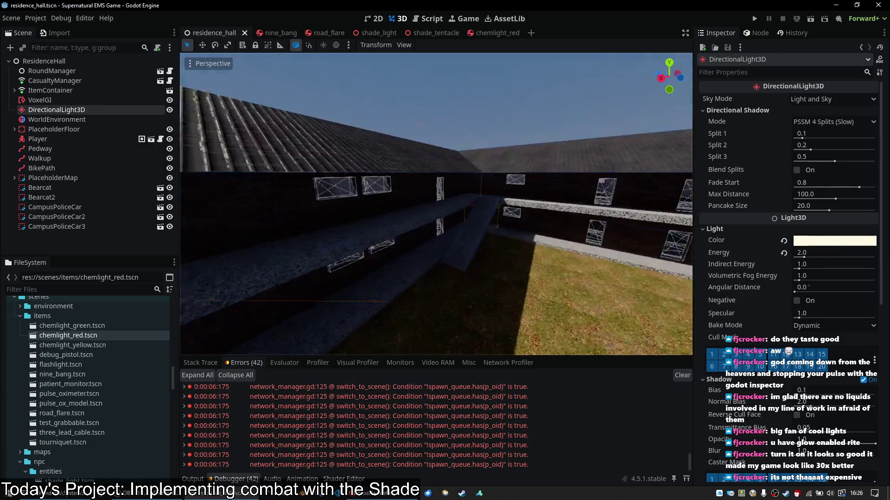
{"action": "key", "text": "q"}
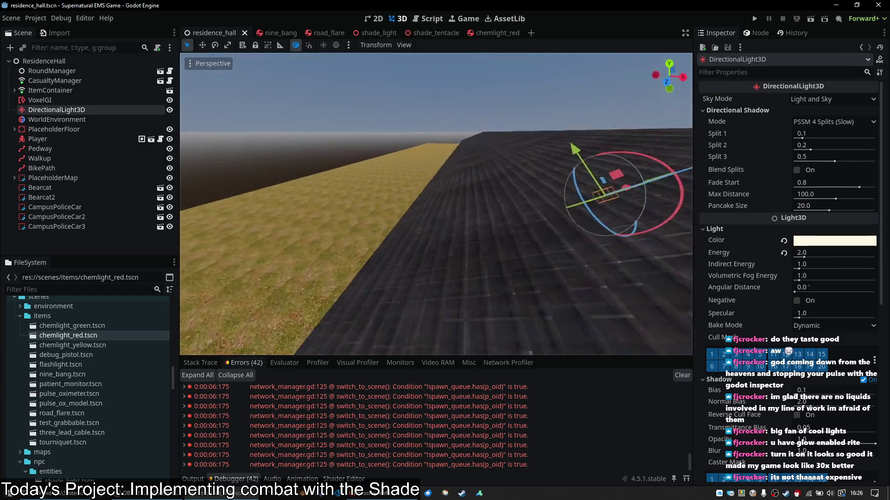
{"action": "key", "text": "w"}
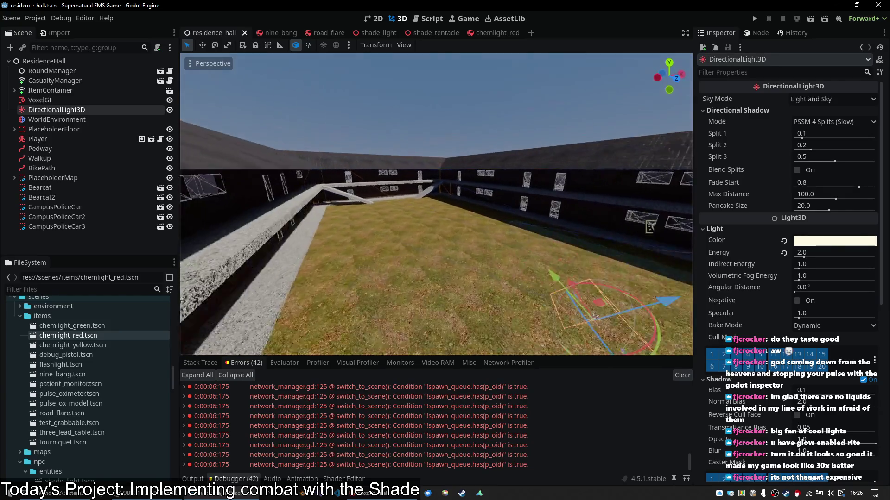
{"action": "key", "text": "w"}
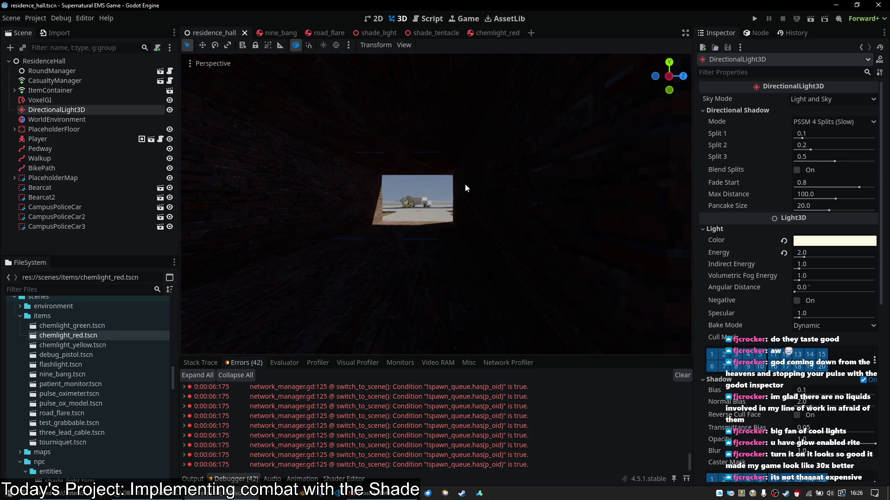
{"action": "key", "text": "w"}
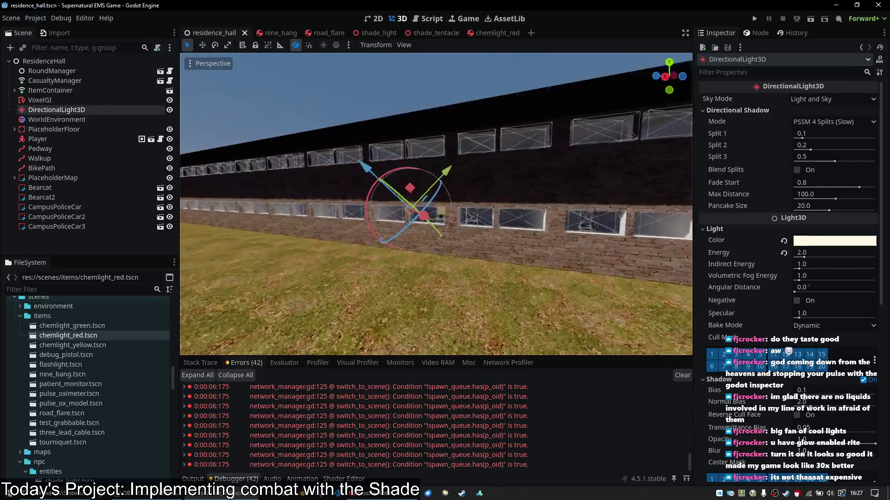
{"action": "key", "text": "w"}
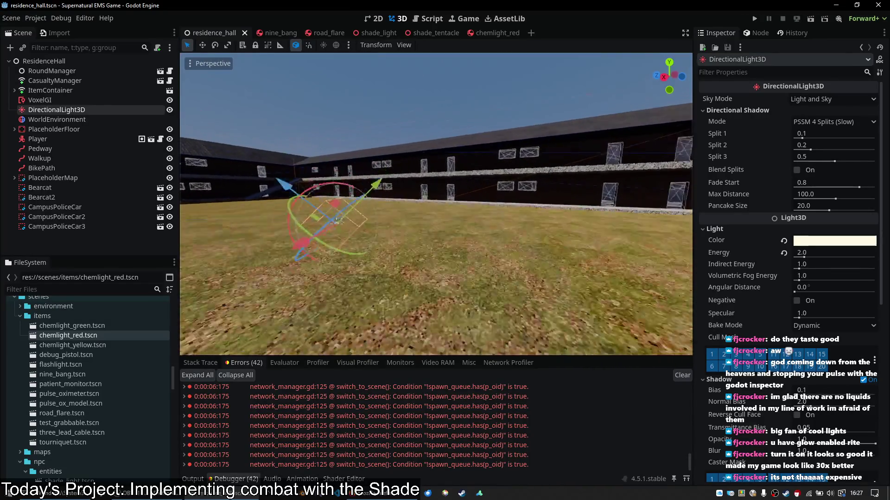
Fly through the neighbouring building and courtyard, pulling back for a whole-courtyard overview
{"action": "key", "text": "w"}
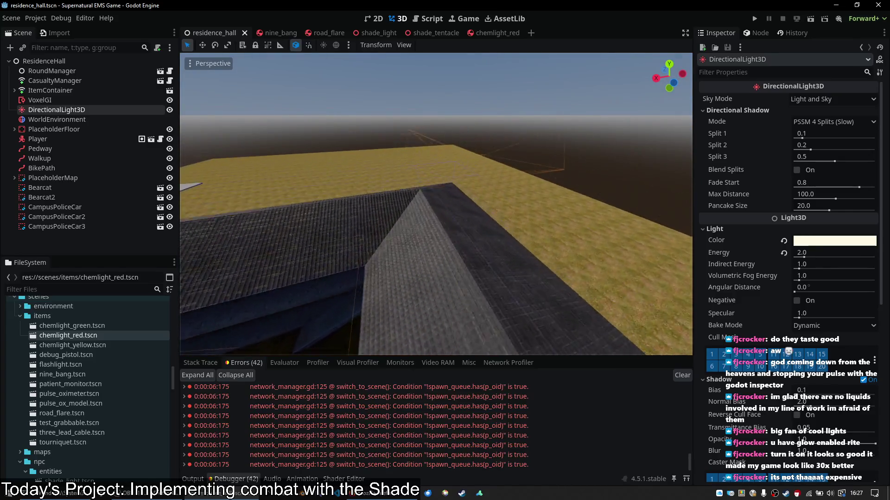
{"action": "key", "text": "w"}
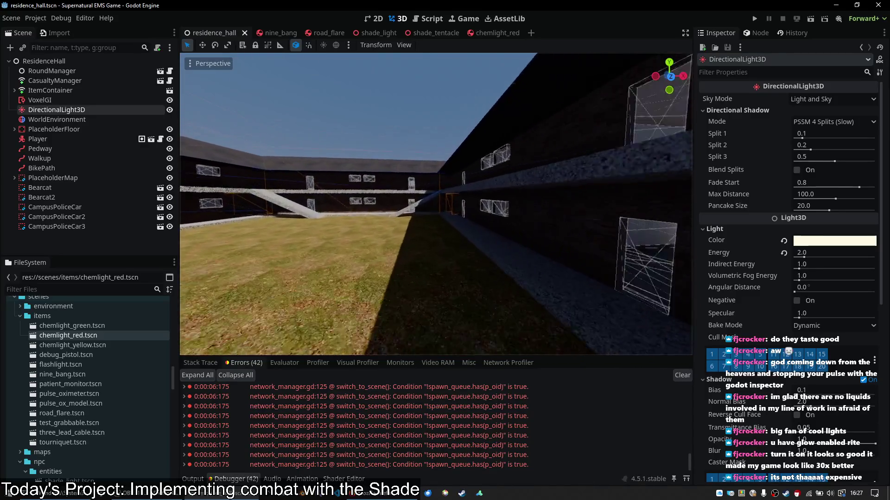
{"action": "key", "text": "w"}
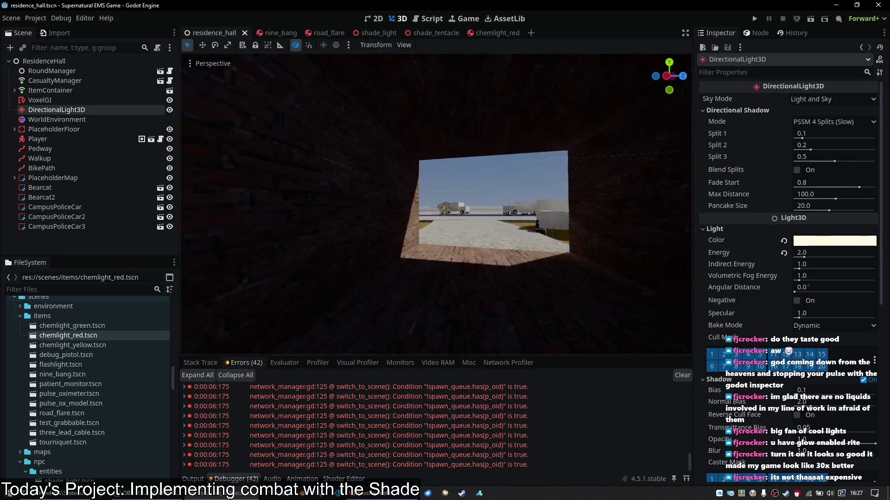
{"action": "key", "text": "f"}
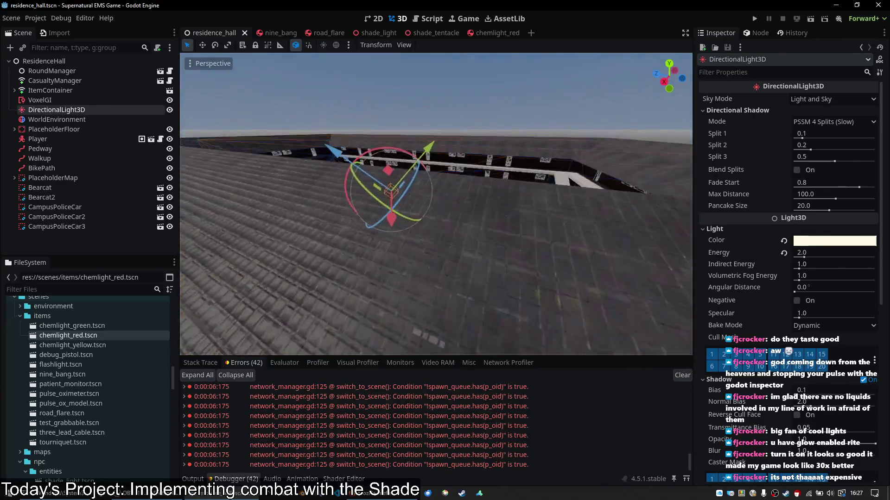
{"action": "key", "text": "w"}
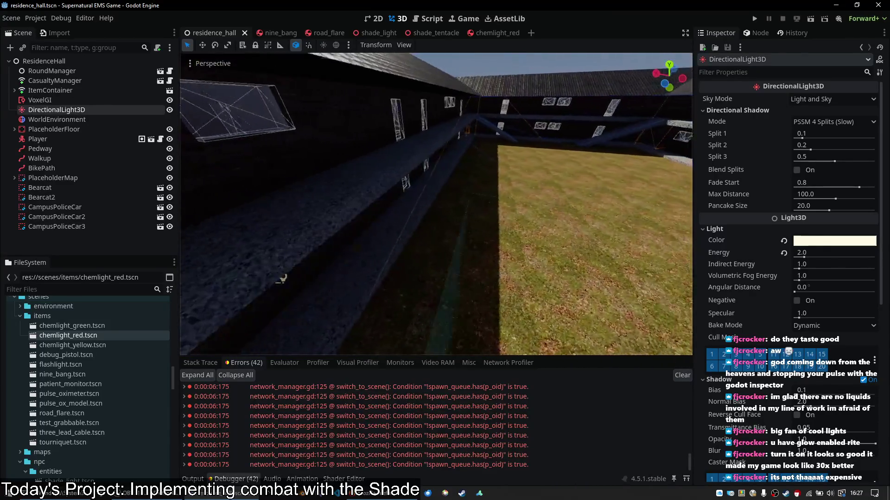
{"action": "key", "text": "w"}
{"action": "key", "text": "w"}
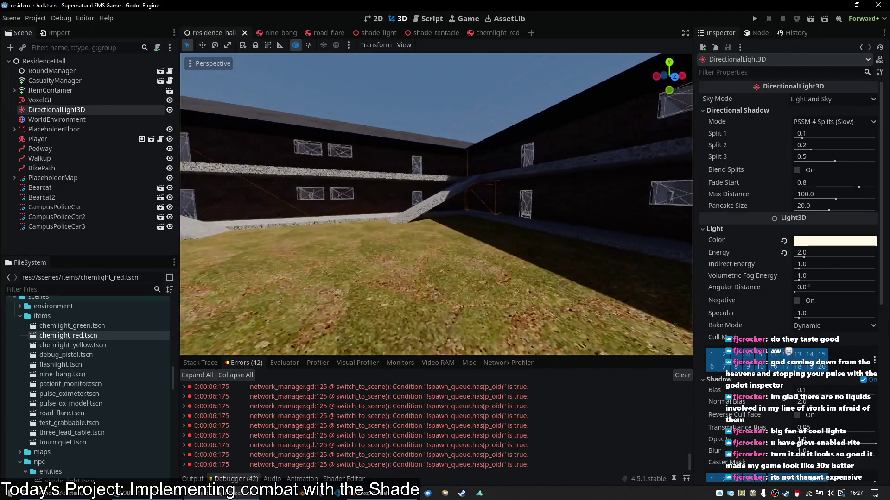
{"action": "key", "text": "w"}
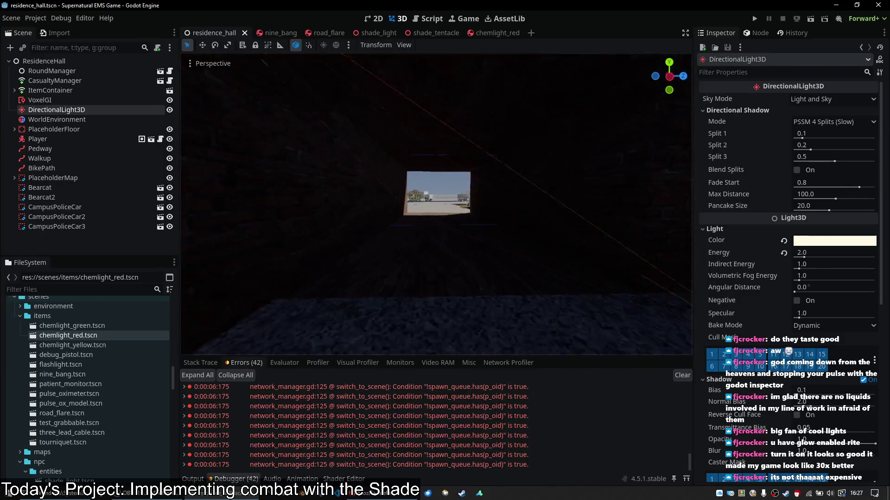
{"action": "key", "text": "w"}
{"action": "key", "text": "s"}
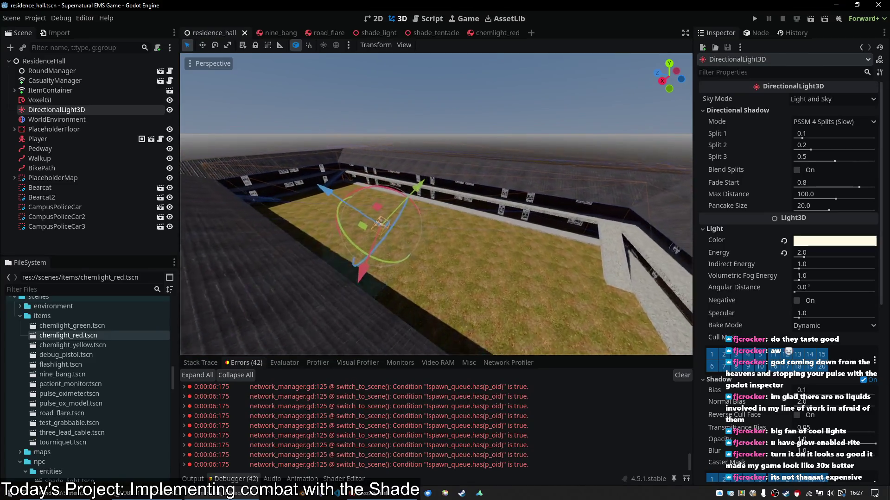
{"action": "left_click", "coordinate": [520, 143]}
{"action": "key", "text": "w"}
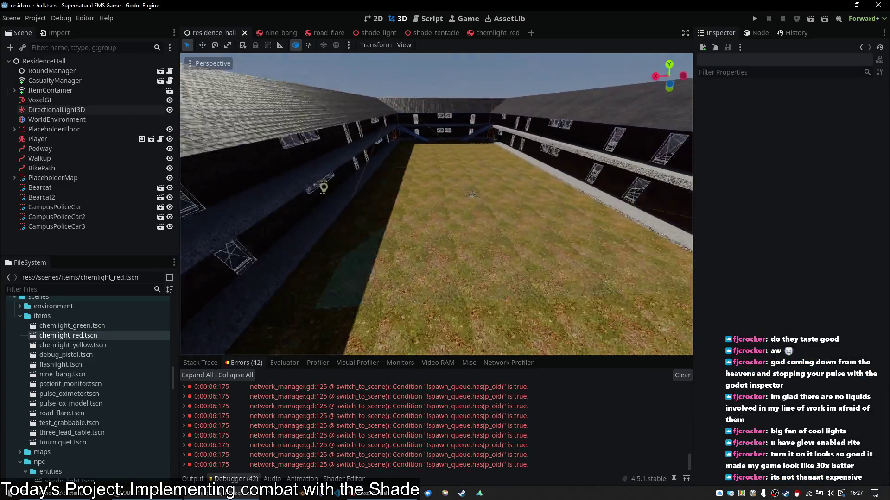
{"action": "key", "text": "w"}
{"action": "key", "text": "s"}
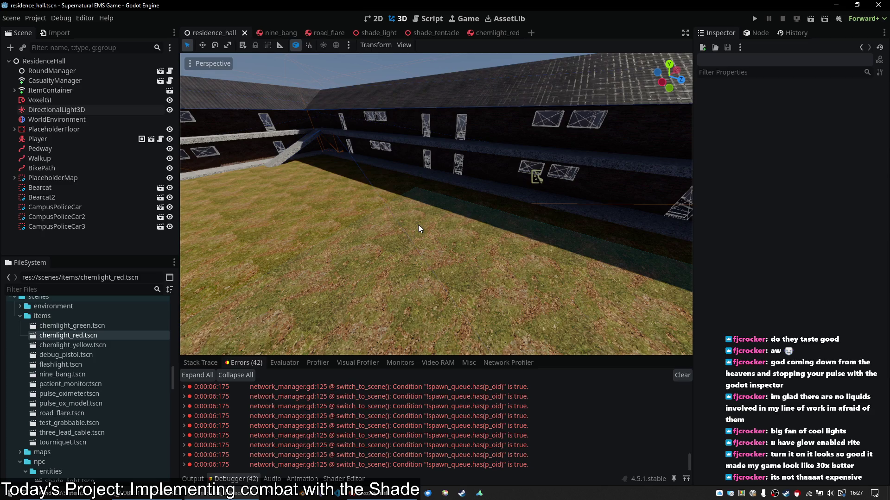
{"action": "key", "text": "alt+Tab"}
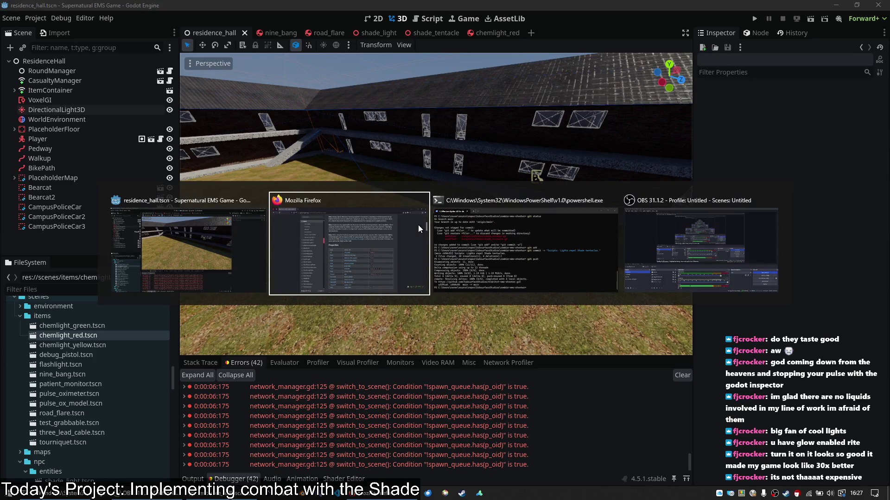